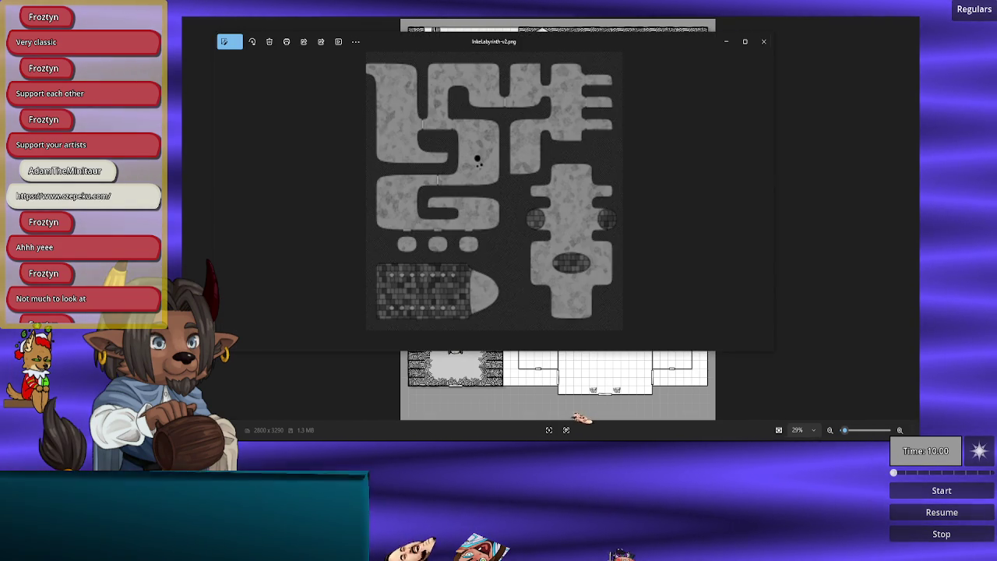
Step: Move the InkeLabyrinth-v2 maze image window lower and maximize it to fill the screen
mouse_move(479, 162)
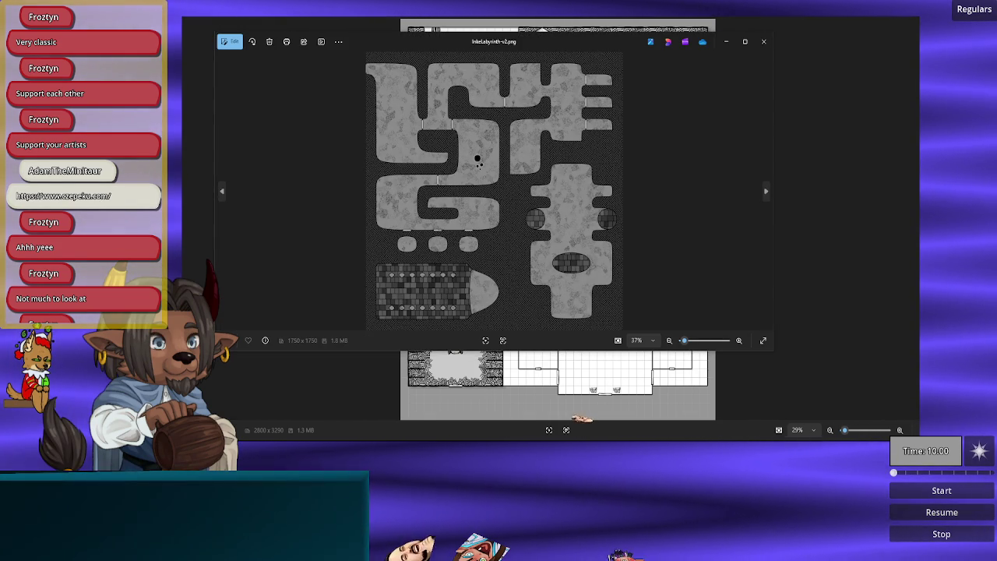
left_click_drag(437, 44, 452, 78)
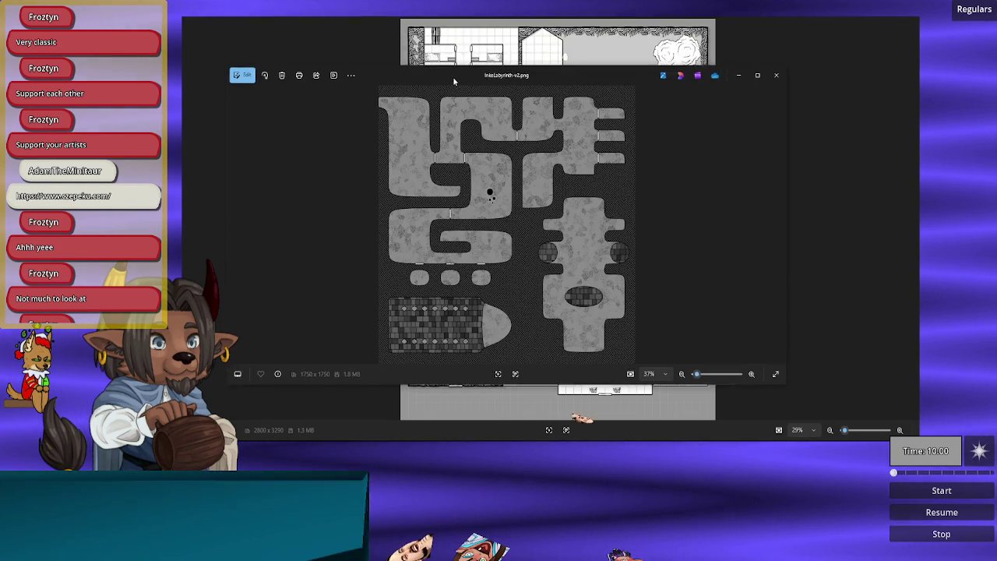
double_click(452, 78)
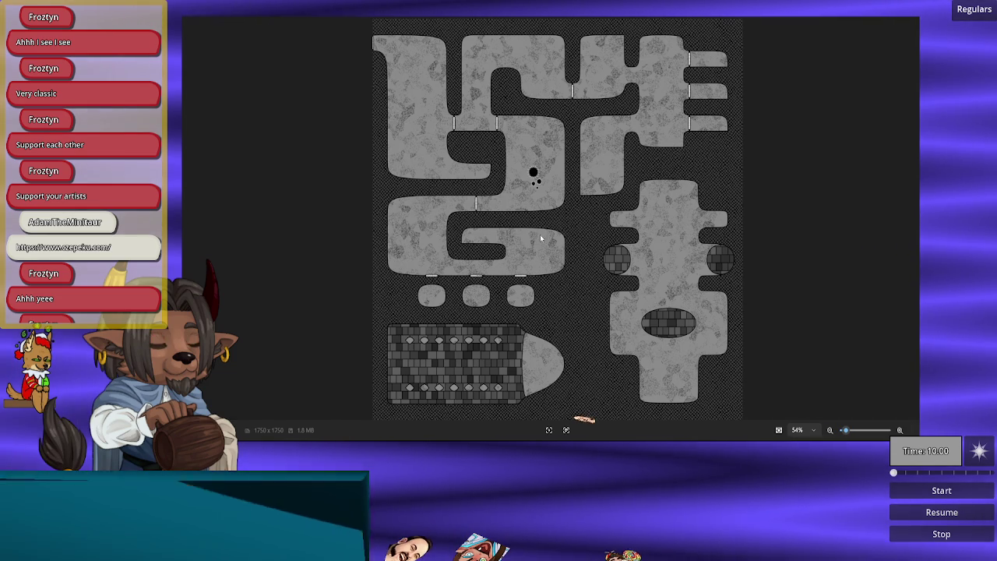
Step: Zoom into the maze map and pan across its corridors down to the bottom
scroll(506, 299, "up", 5)
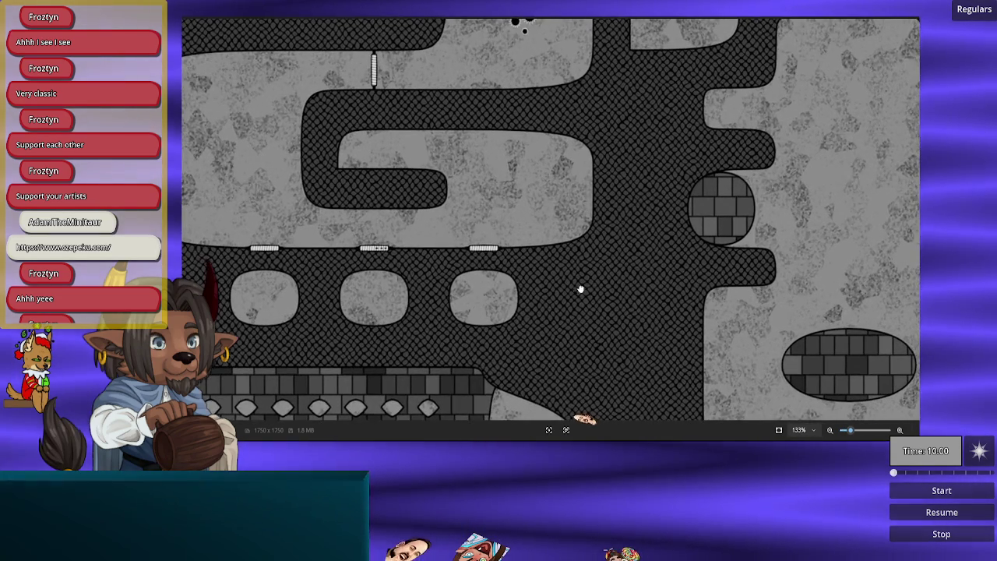
mouse_move(581, 285)
left_mouse_down()
mouse_move(563, 258)
mouse_move(563, 198)
mouse_move(675, 326)
left_mouse_up()
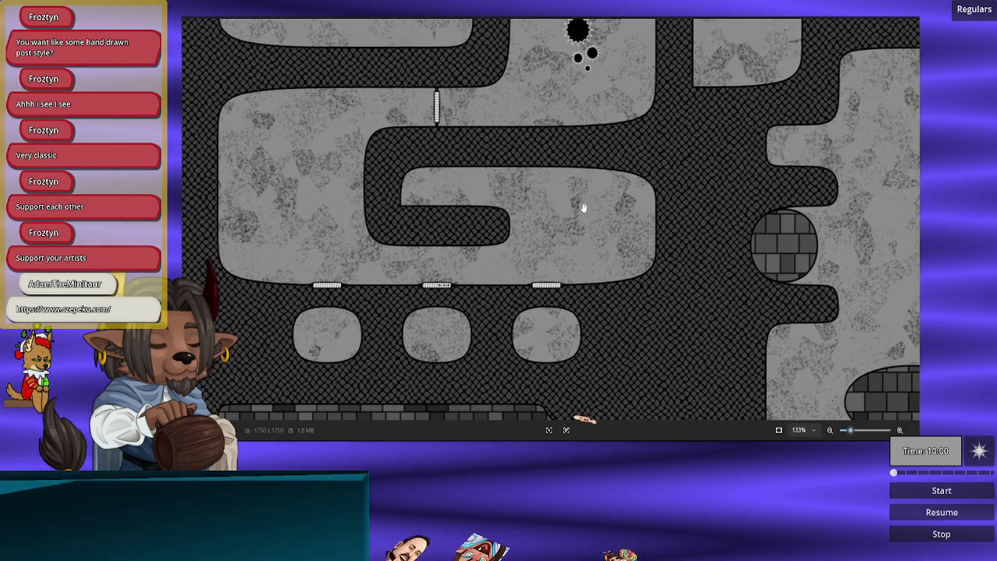
left_click_drag(584, 207, 604, 234)
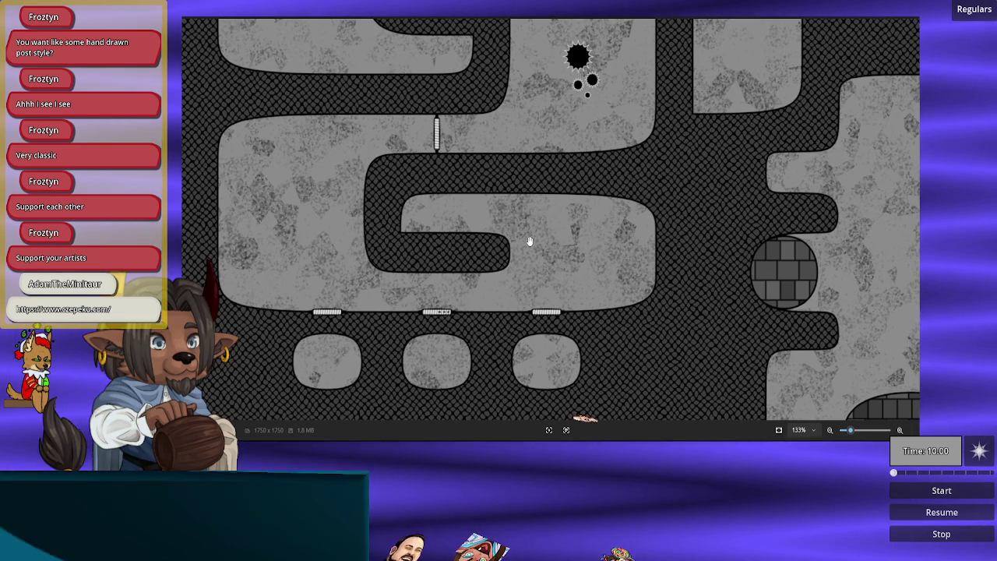
scroll(537, 170, "up", 2)
scroll(554, 264, "up", 2)
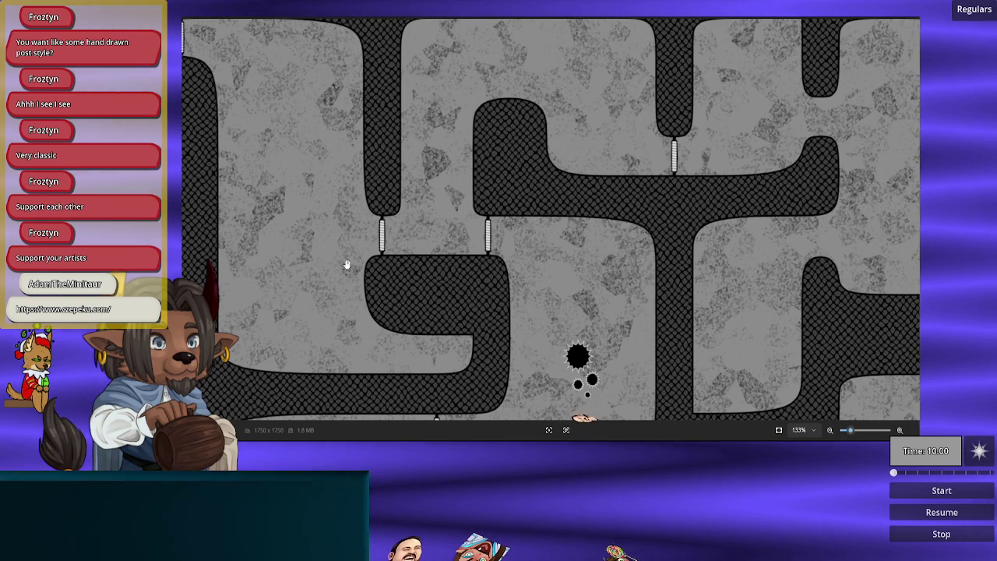
scroll(728, 239, "right", 3)
scroll(728, 239, "down", 1)
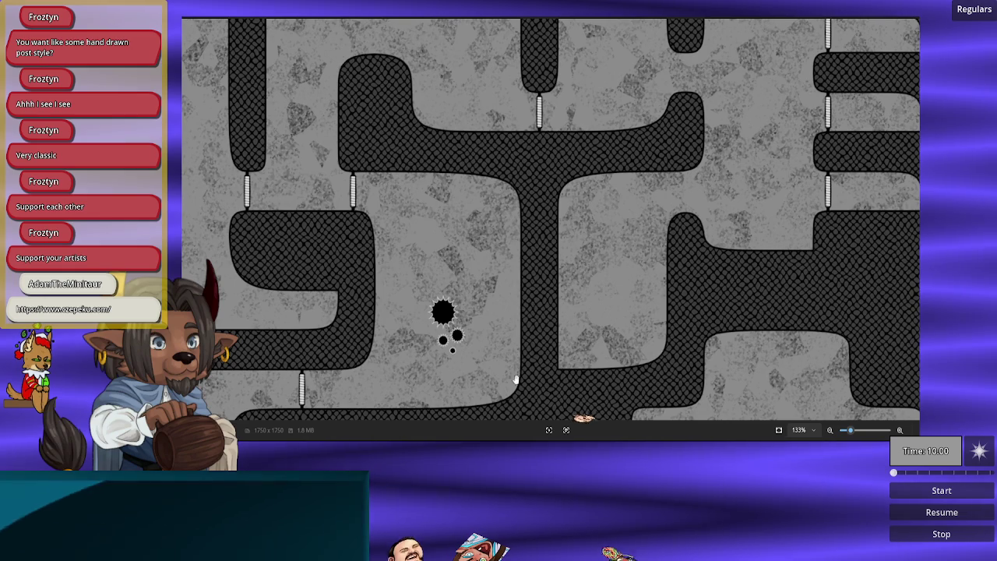
scroll(288, 406, "down", 5)
scroll(288, 406, "left", 3)
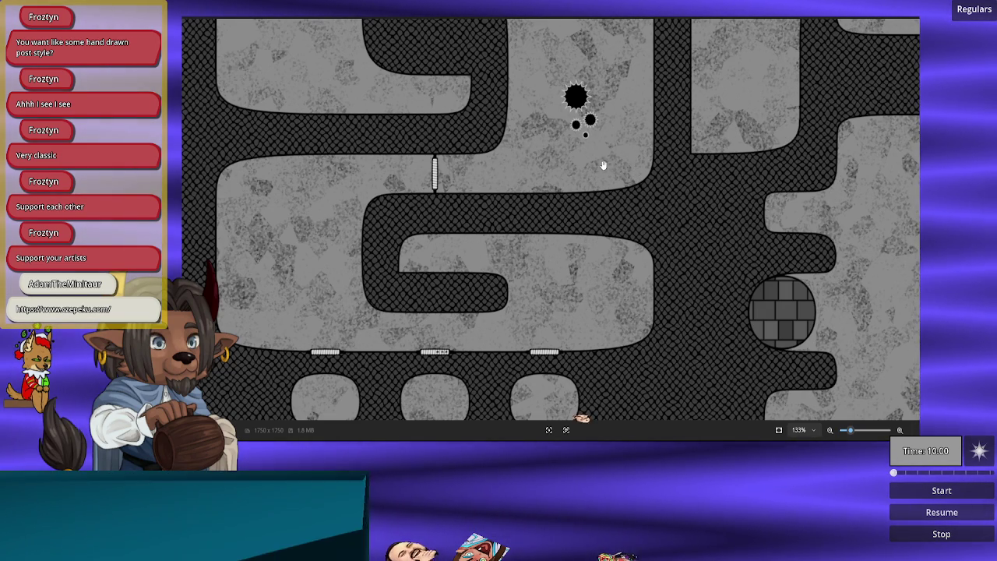
scroll(512, 274, "down", 5)
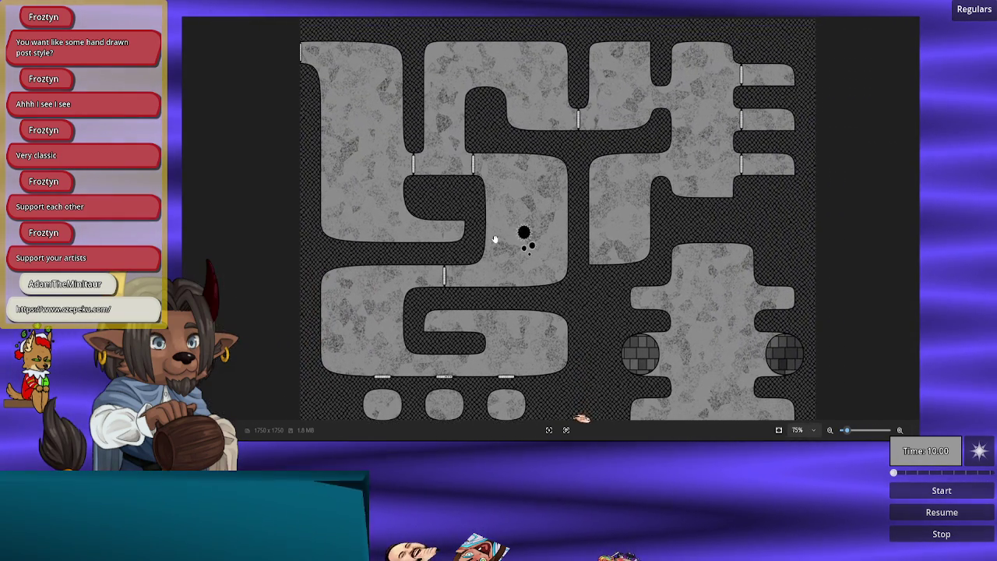
left_click_drag(495, 239, 468, 223)
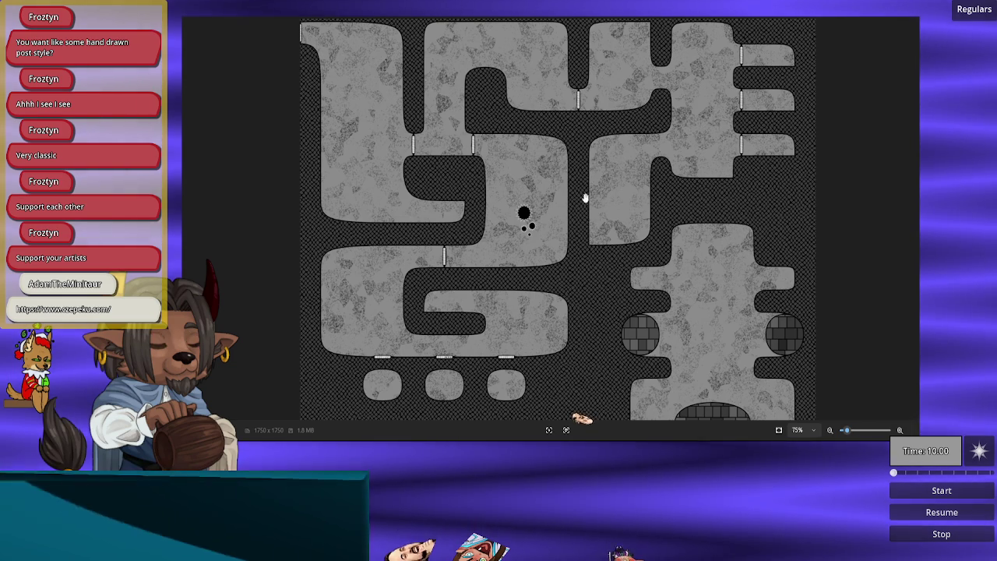
Step: Zoom back out and close the maze image to return to the tavern floor plan
scroll(587, 125, "up", 1)
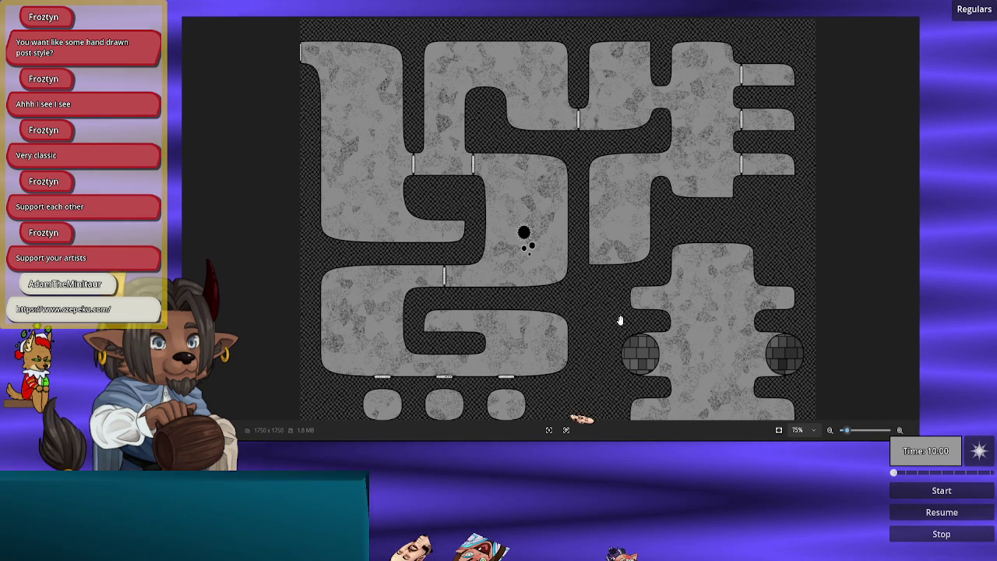
scroll(602, 312, "down", 1)
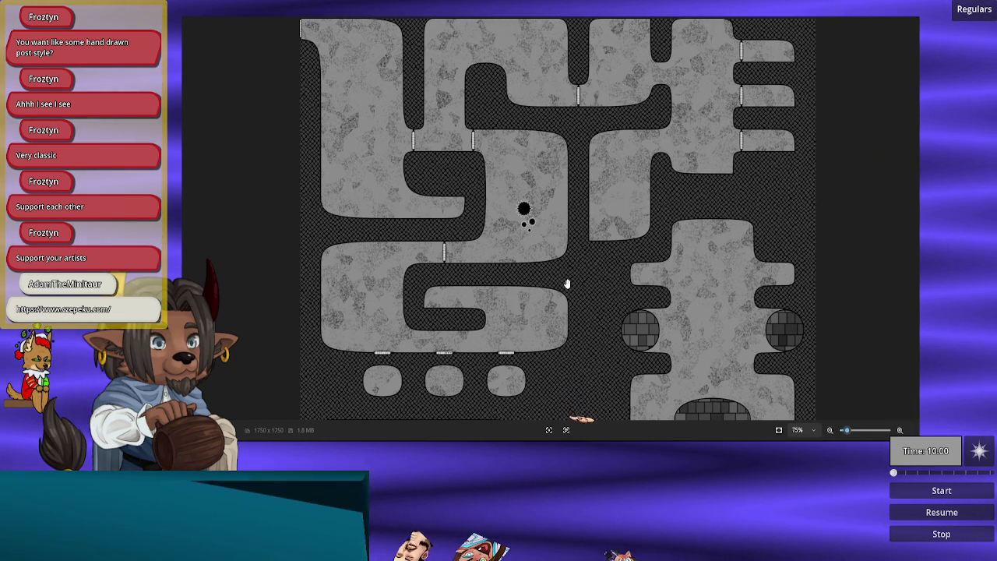
scroll(568, 283, "down", 6)
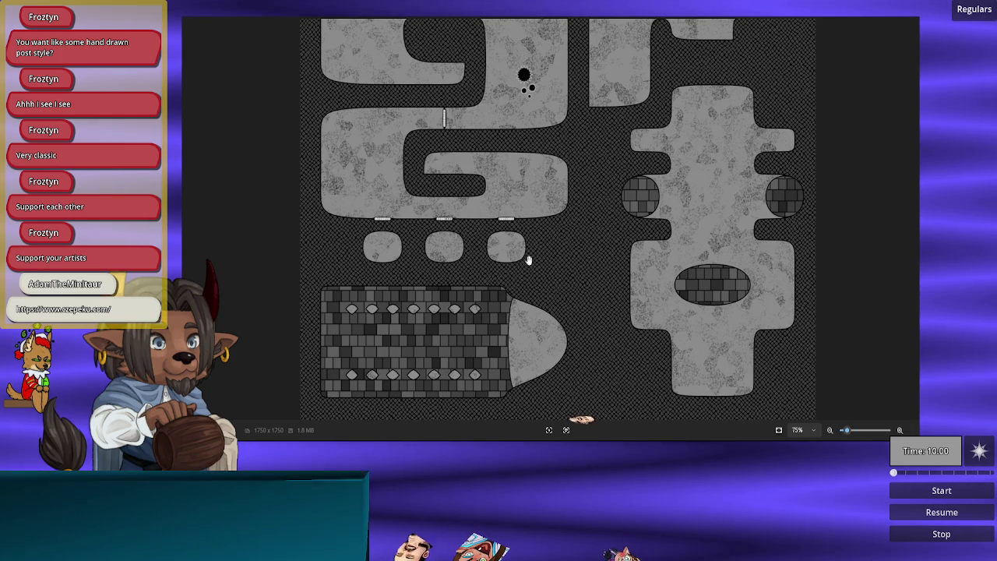
scroll(521, 330, "down", 1)
scroll(524, 327, "up", 2)
scroll(521, 192, "down", 3)
scroll(580, 159, "up", 9)
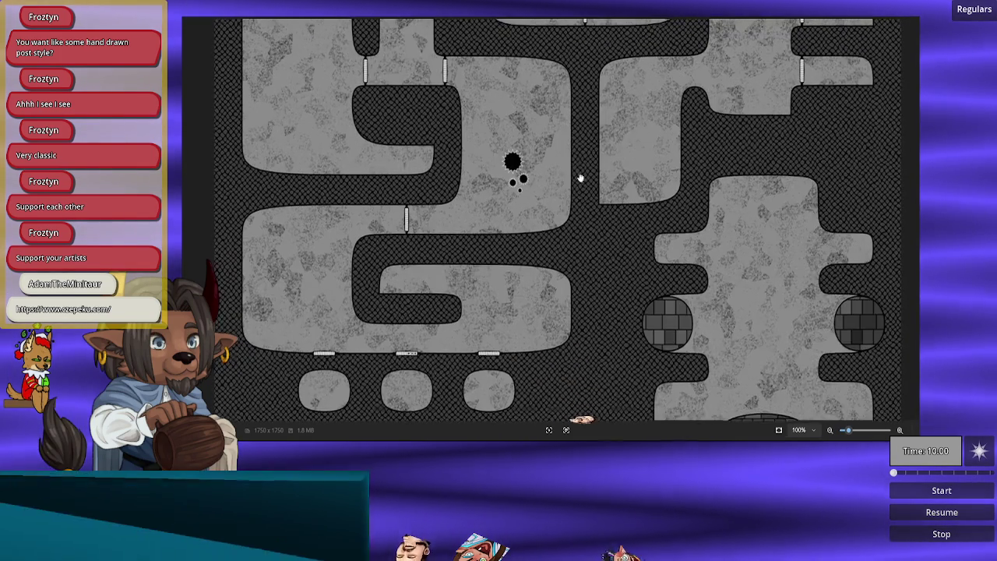
scroll(582, 162, "down", 1)
left_click(468, 406)
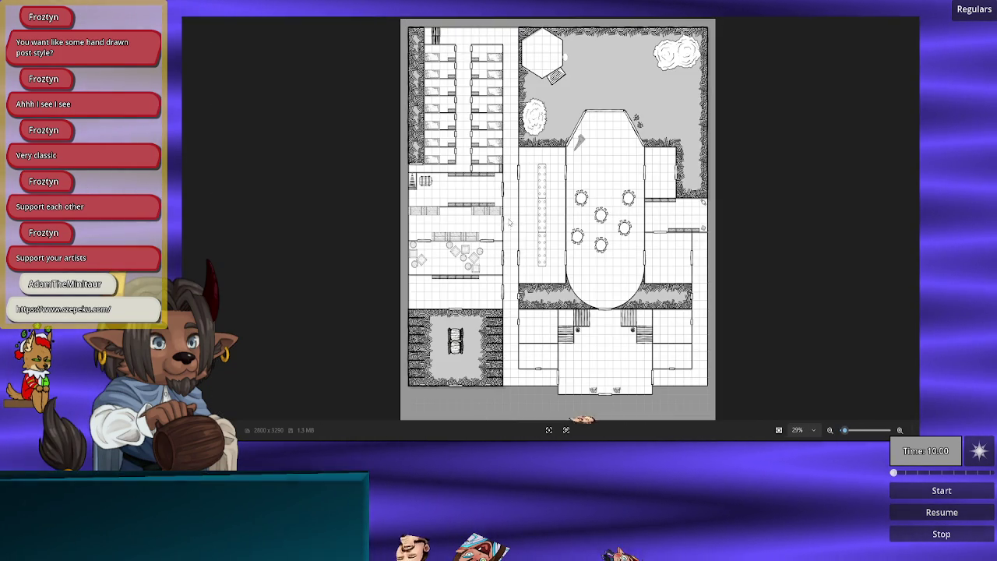
scroll(511, 223, "up", 5)
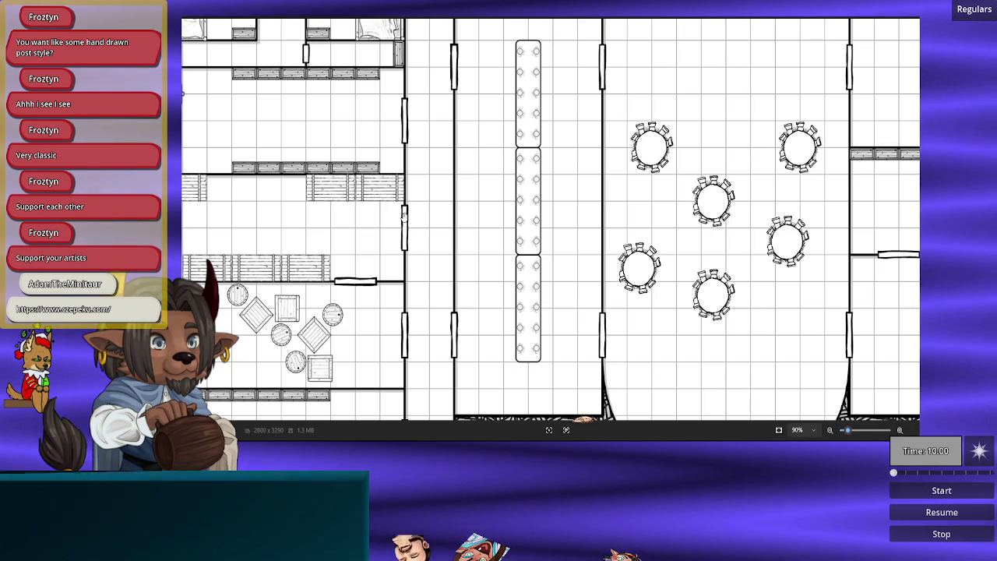
scroll(571, 203, "up", 3)
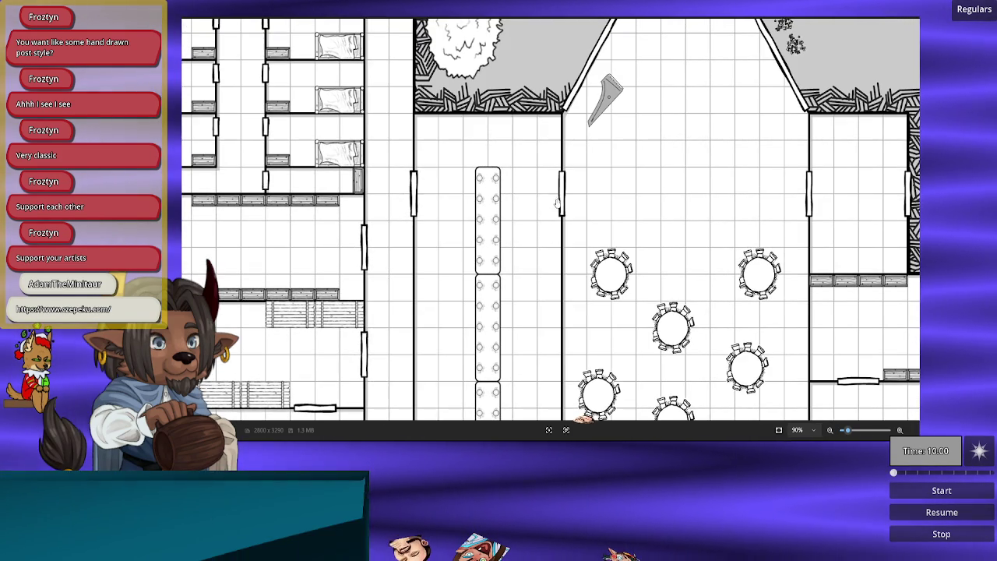
left_click_drag(590, 207, 509, 216)
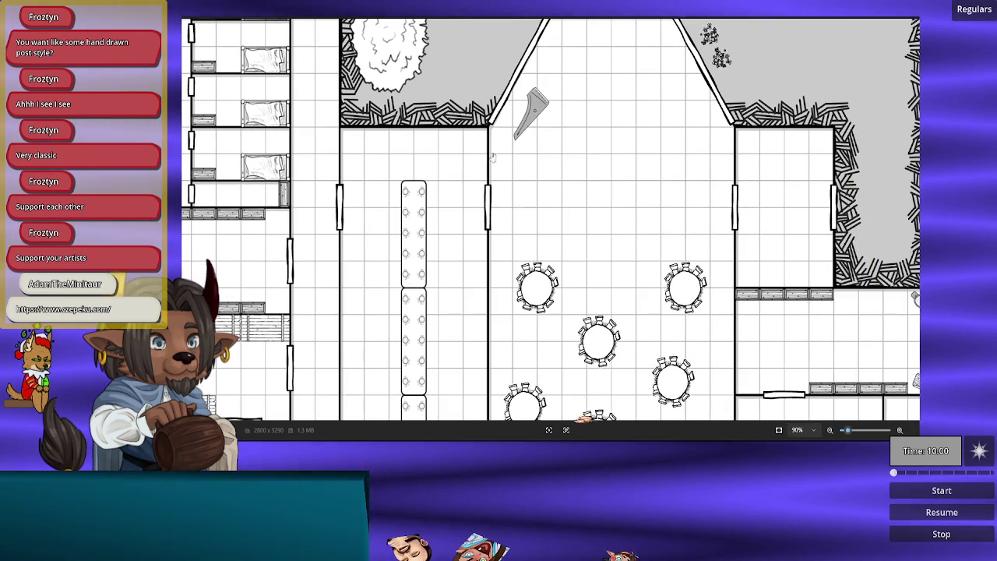
scroll(646, 161, "up", 3)
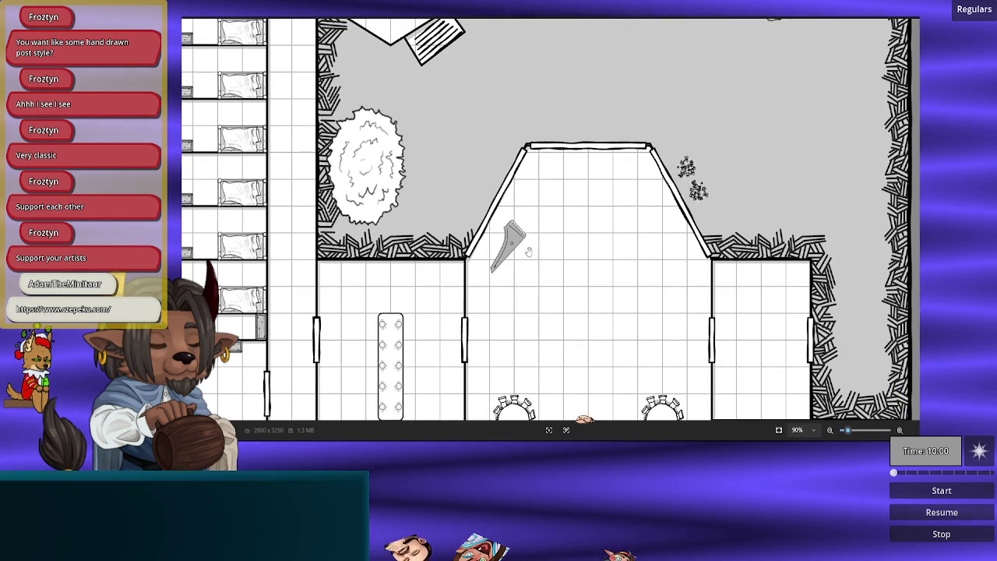
scroll(520, 222, "up", 5)
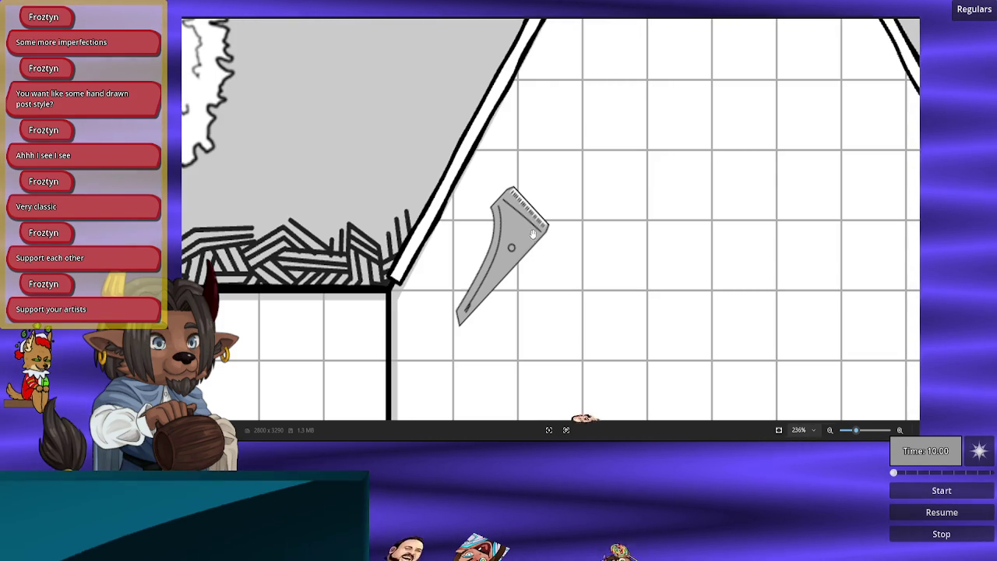
scroll(524, 234, "down", 10)
scroll(473, 145, "down", 3)
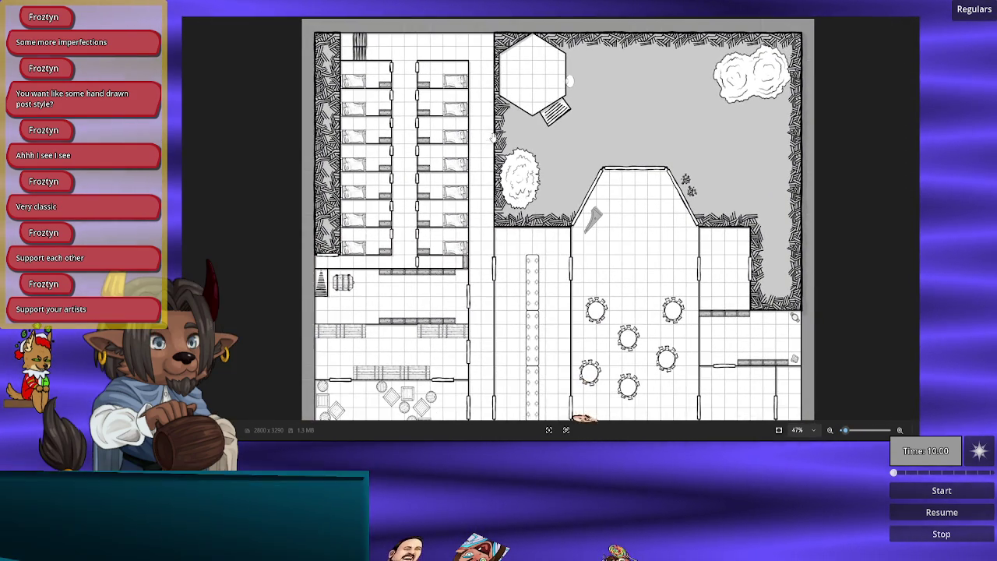
scroll(391, 207, "down", 1)
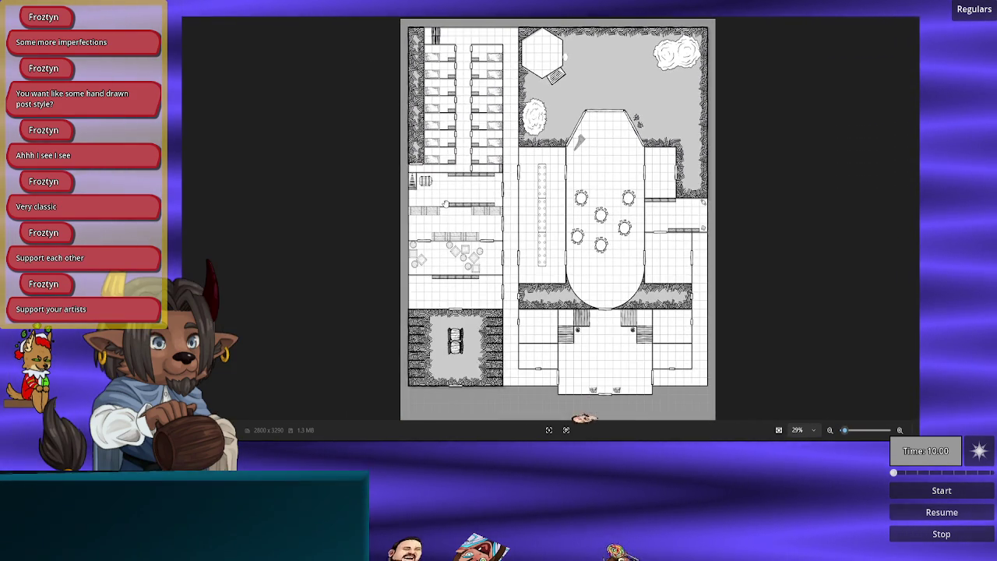
scroll(409, 180, "up", 4)
scroll(471, 275, "up", 5)
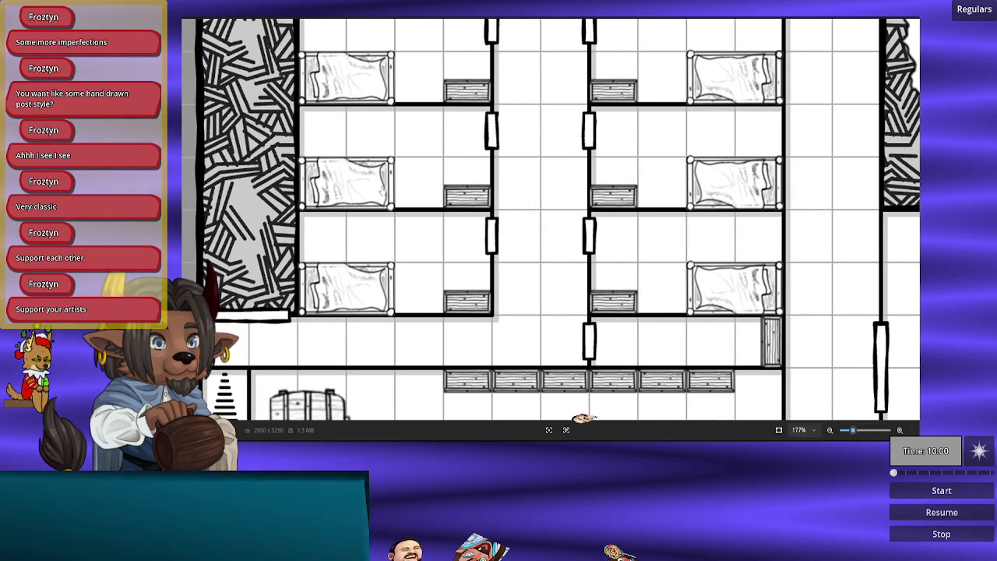
scroll(554, 111, "down", 2)
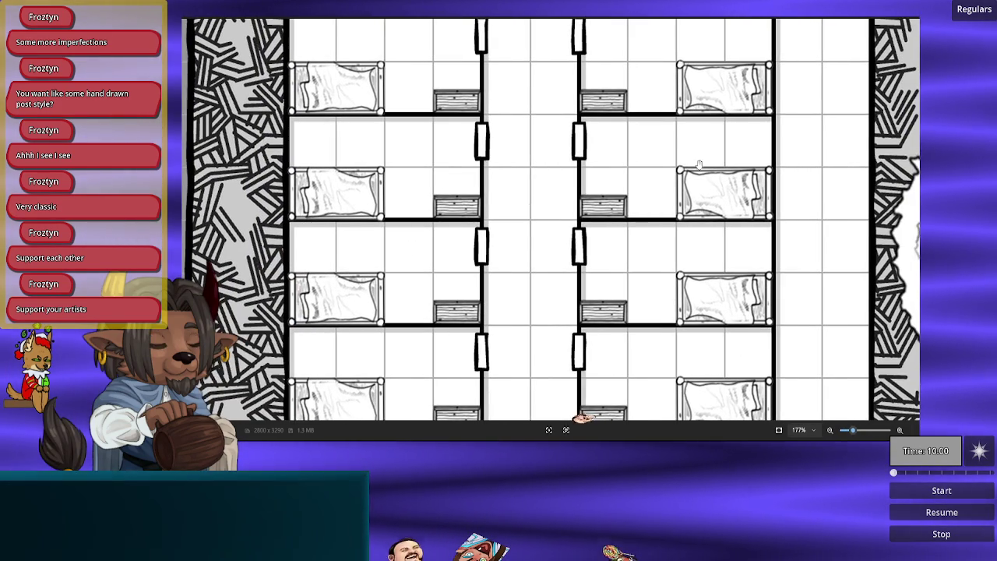
scroll(505, 159, "down", 1)
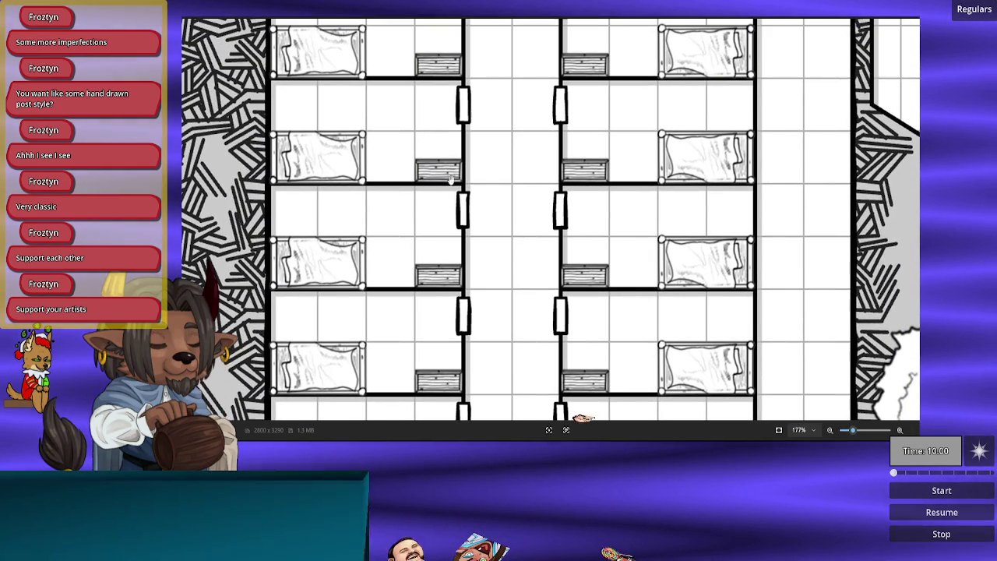
scroll(636, 164, "down", 5)
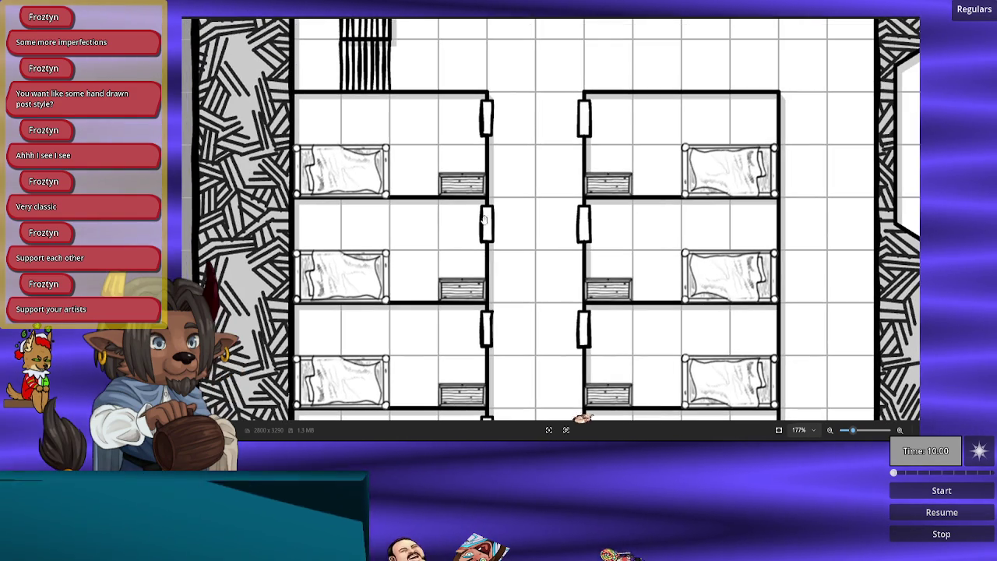
scroll(545, 276, "down", 10)
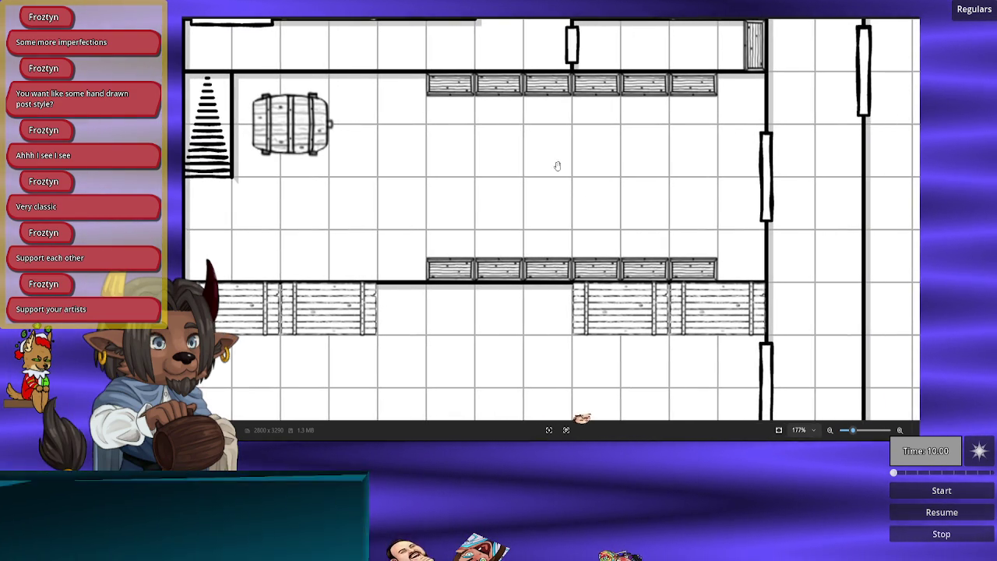
scroll(474, 195, "right", 5)
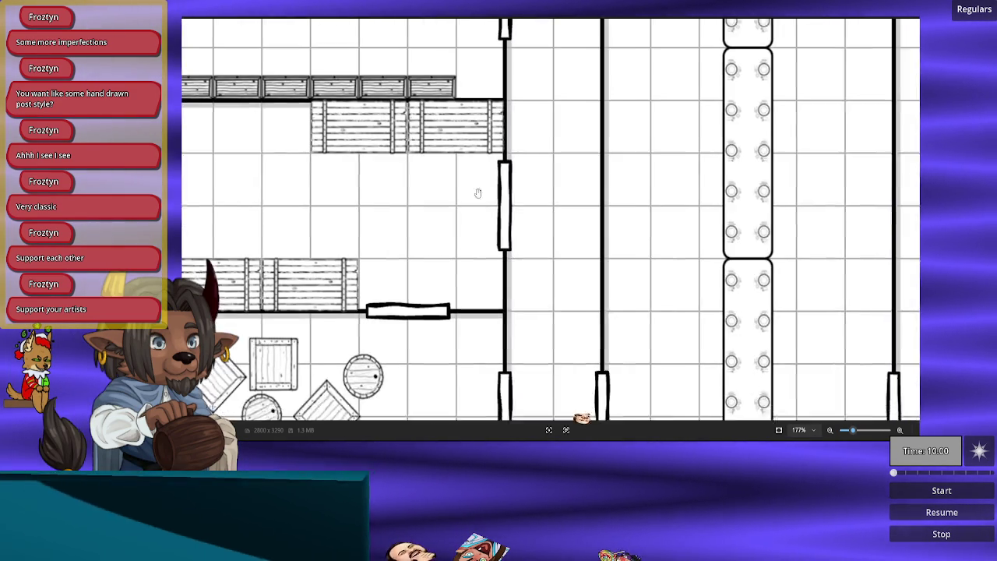
scroll(507, 273, "down", 2)
scroll(525, 303, "down", 10)
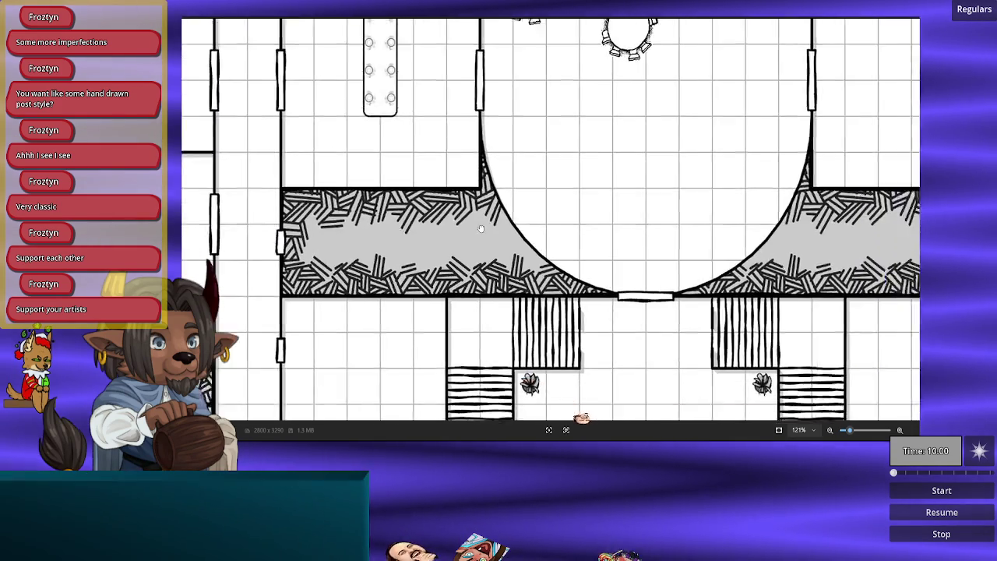
scroll(765, 228, "down", 3)
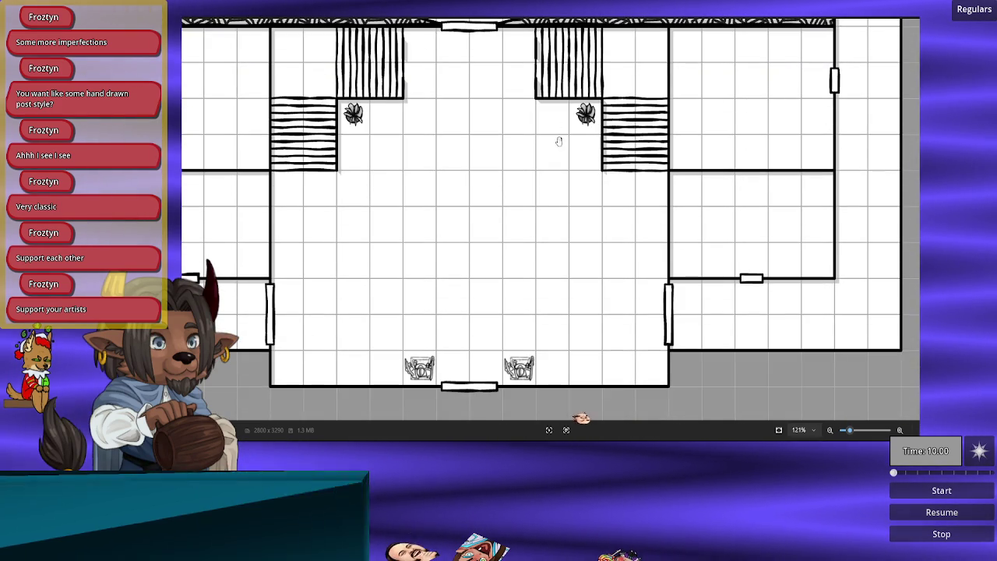
scroll(490, 328, "up", 10)
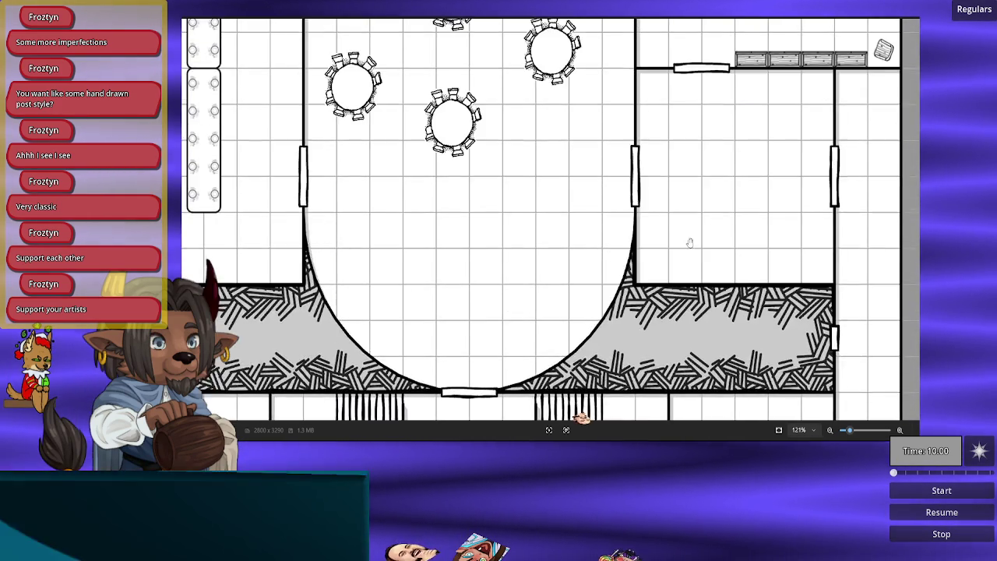
scroll(665, 220, "up", 10)
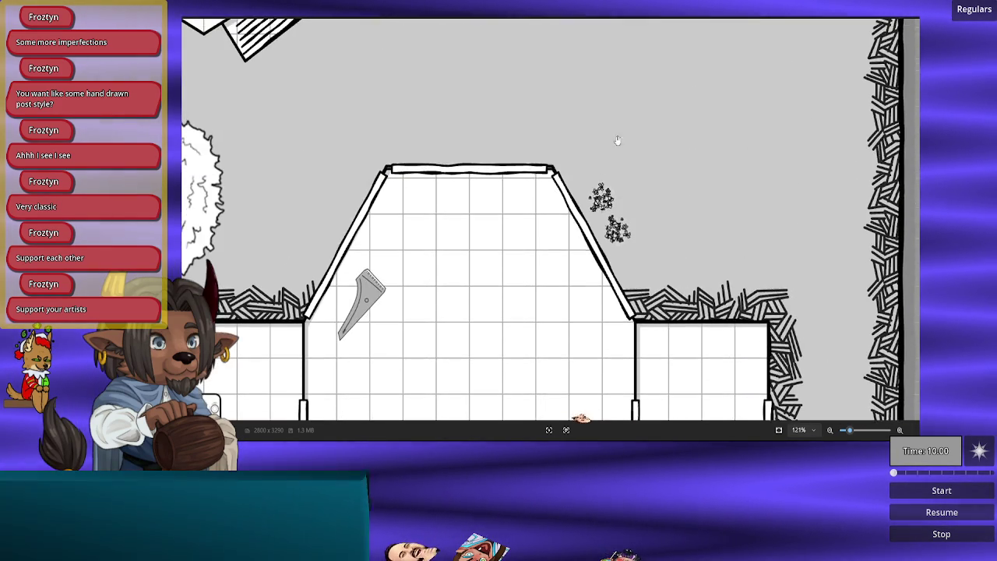
scroll(539, 106, "down", 3)
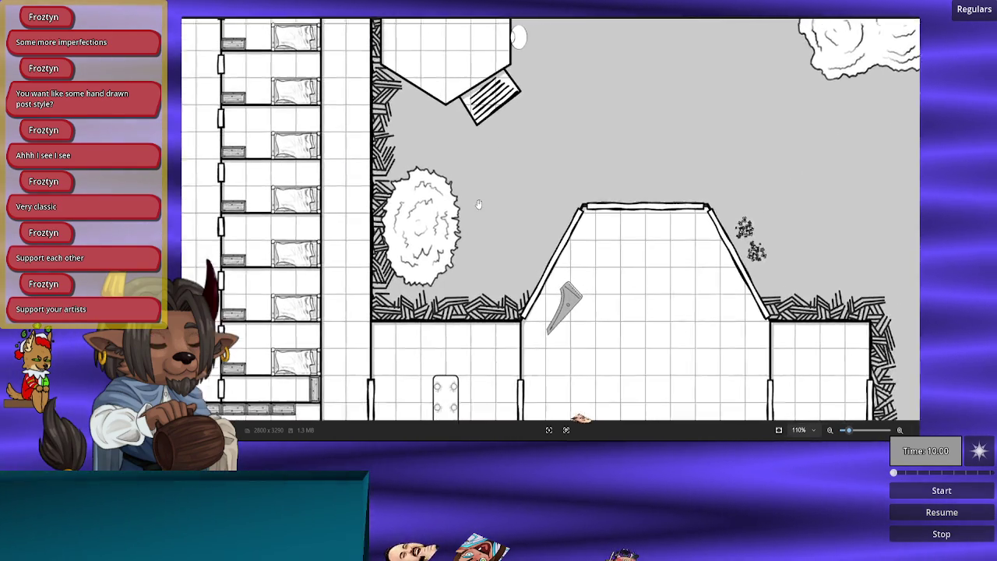
scroll(478, 204, "right", 3)
mouse_move(537, 138)
left_mouse_down()
mouse_move(561, 289)
mouse_move(516, 164)
mouse_move(535, 196)
mouse_move(485, 133)
mouse_move(512, 176)
left_mouse_up()
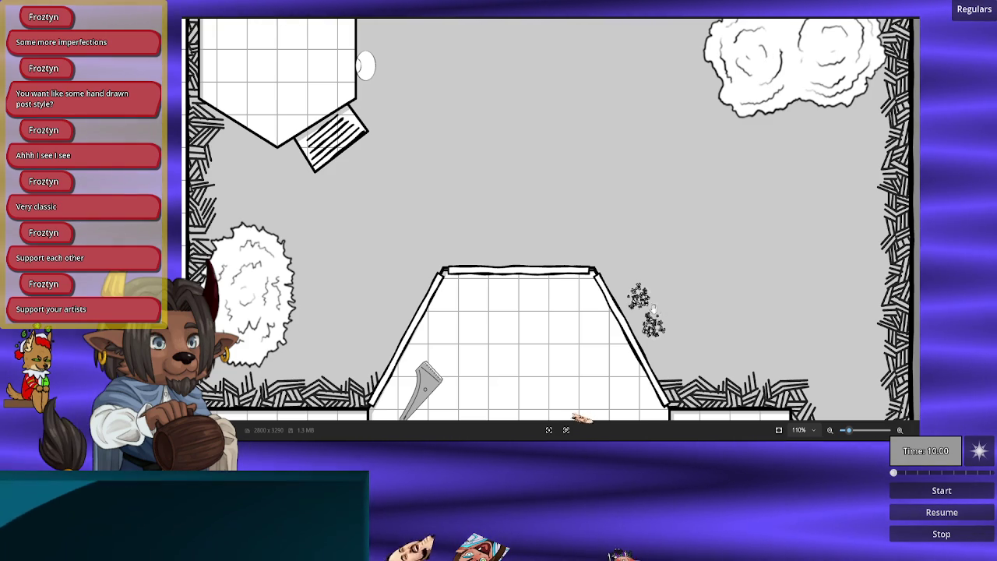
mouse_move(674, 260)
left_mouse_down()
mouse_move(634, 163)
mouse_move(569, 161)
left_mouse_up()
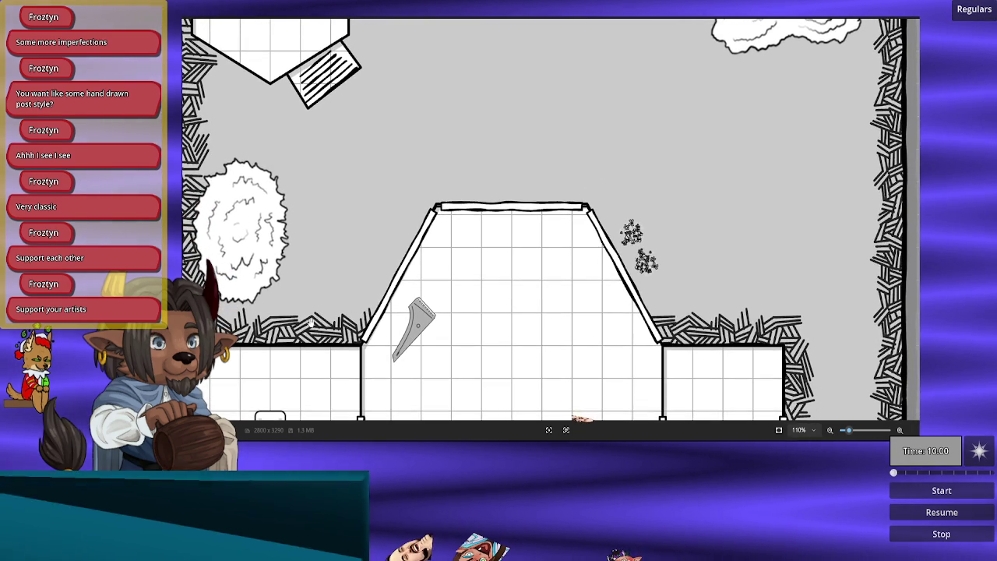
scroll(746, 163, "down", 5)
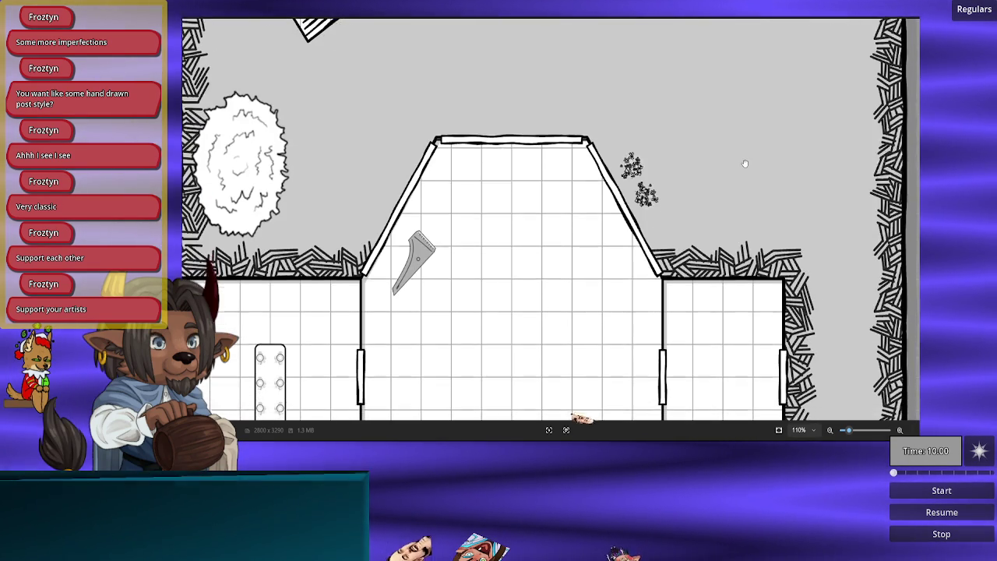
scroll(733, 137, "up", 8)
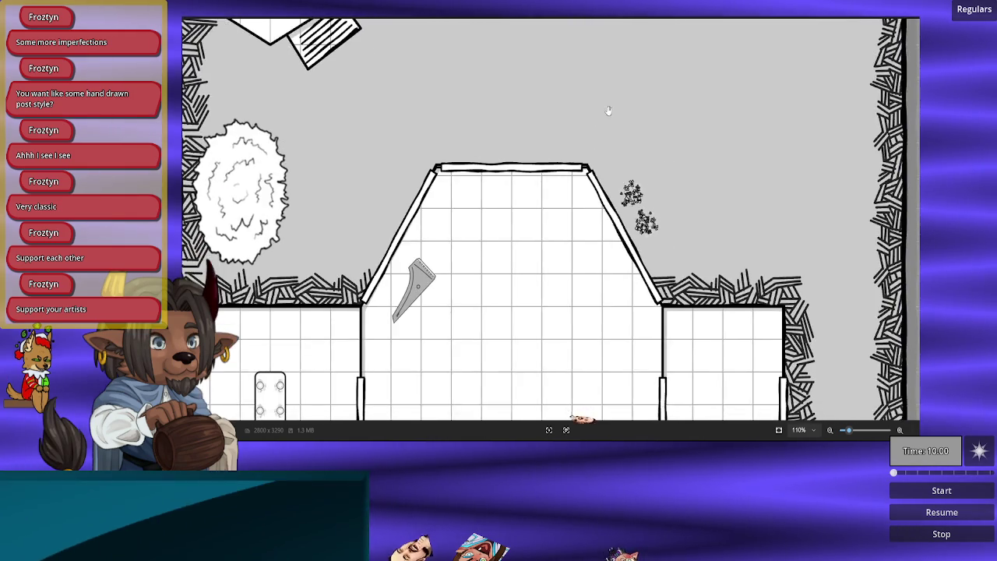
scroll(525, 212, "down", 2)
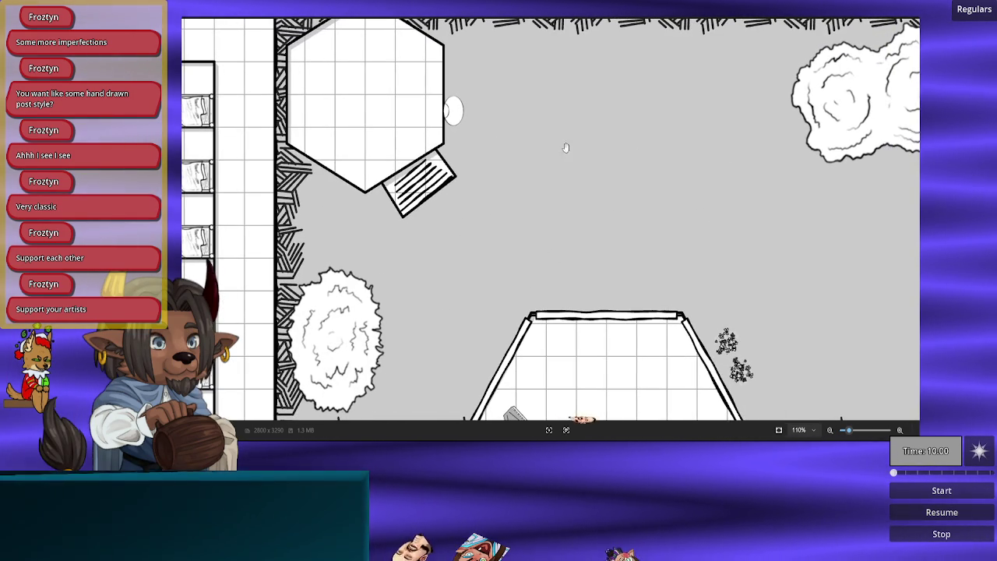
scroll(696, 172, "right", 1)
scroll(696, 171, "up", 1)
scroll(423, 245, "right", 1)
scroll(423, 245, "up", 1)
scroll(444, 204, "left", 3)
scroll(444, 204, "down", 2)
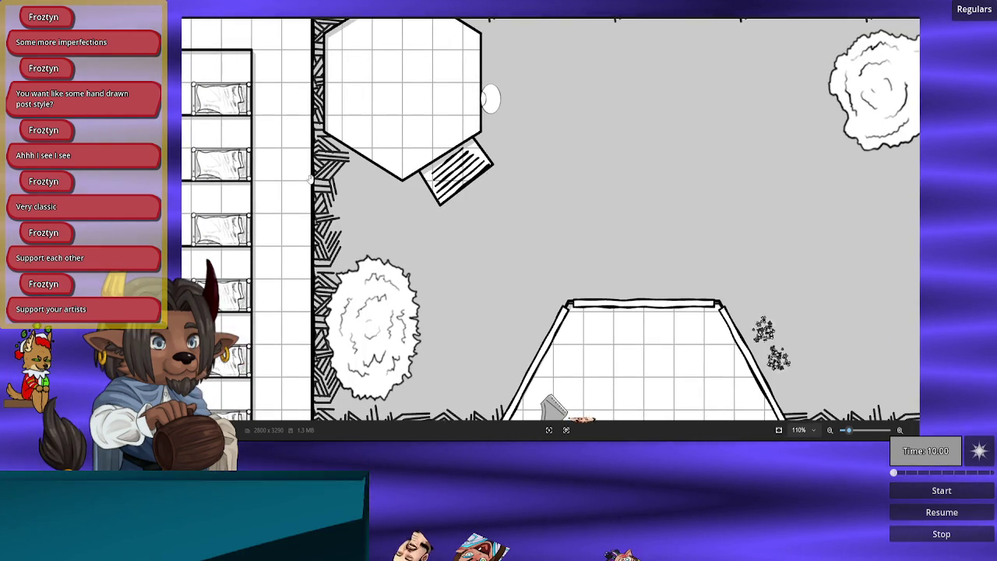
scroll(605, 211, "down", 2)
scroll(612, 284, "down", 4)
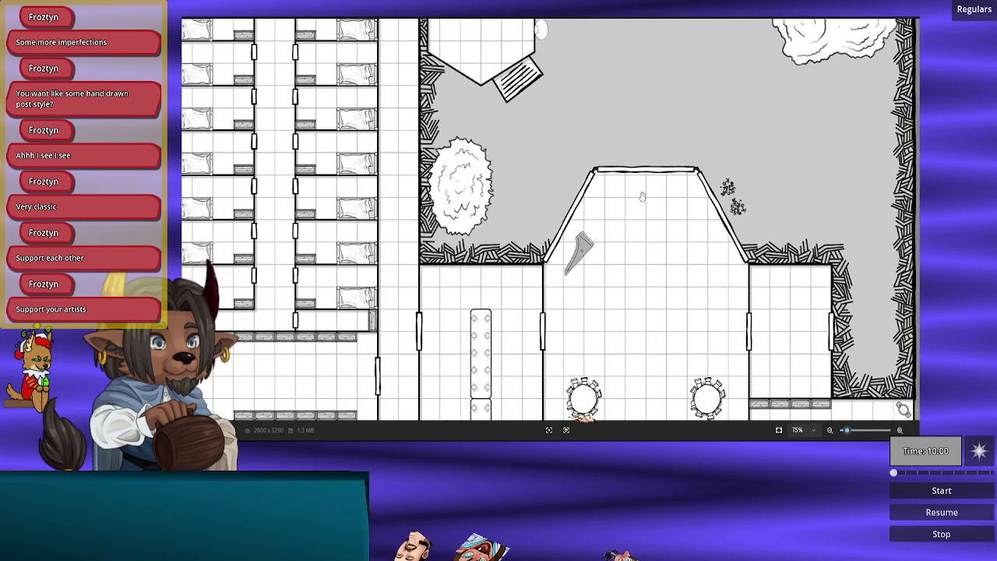
scroll(613, 284, "down", 3)
scroll(456, 217, "up", 3)
scroll(456, 217, "left", 2)
scroll(331, 139, "up", 2)
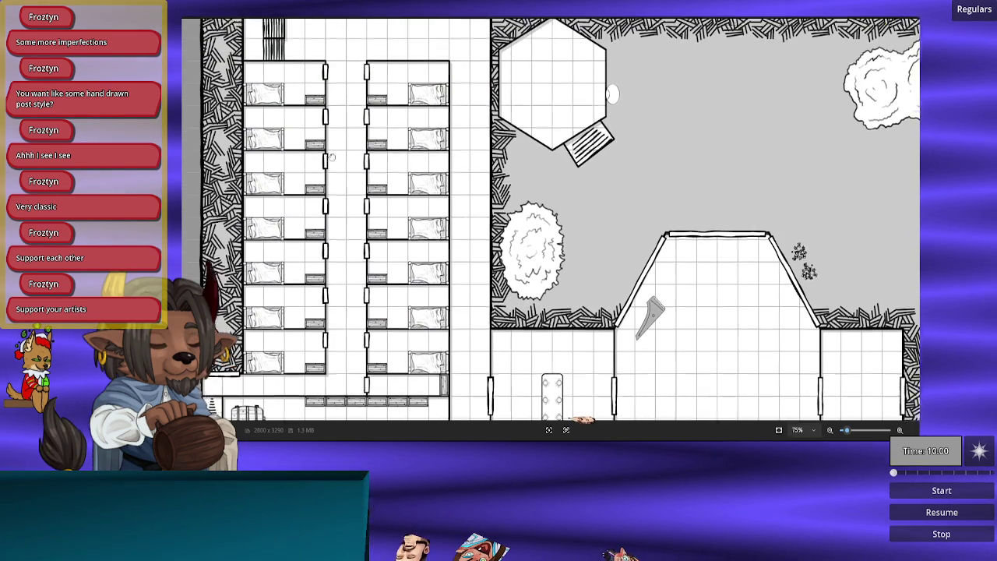
scroll(427, 235, "down", 3)
scroll(427, 235, "right", 1)
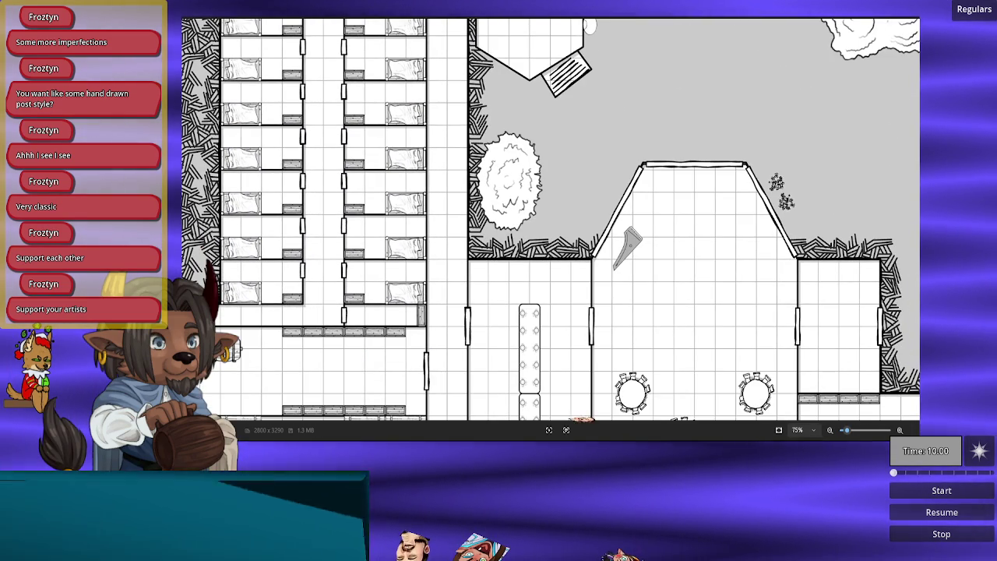
key("Right")
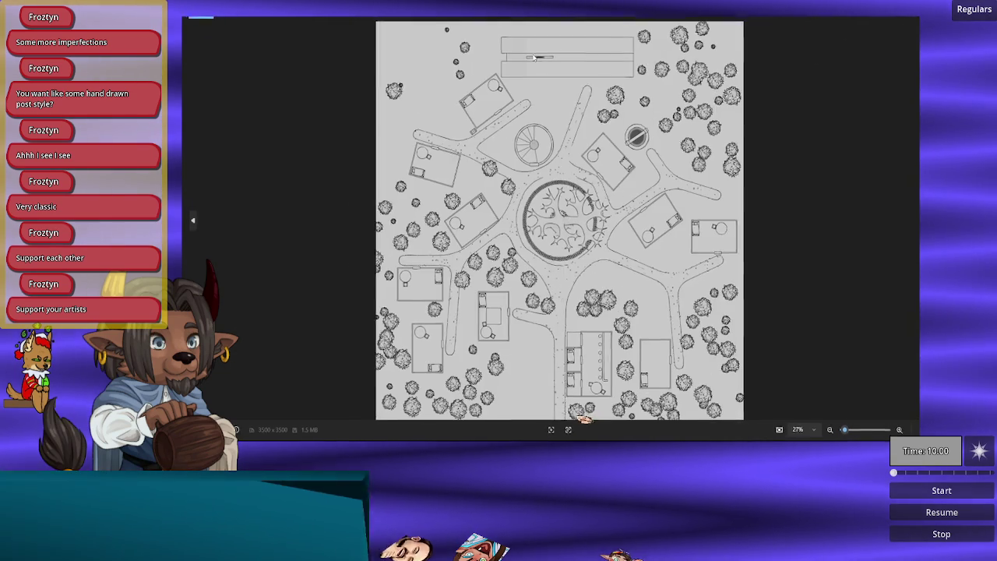
Step: Zoom and pan the village map to inspect its lower houses, central plaza and top area
scroll(592, 306, "up", 5)
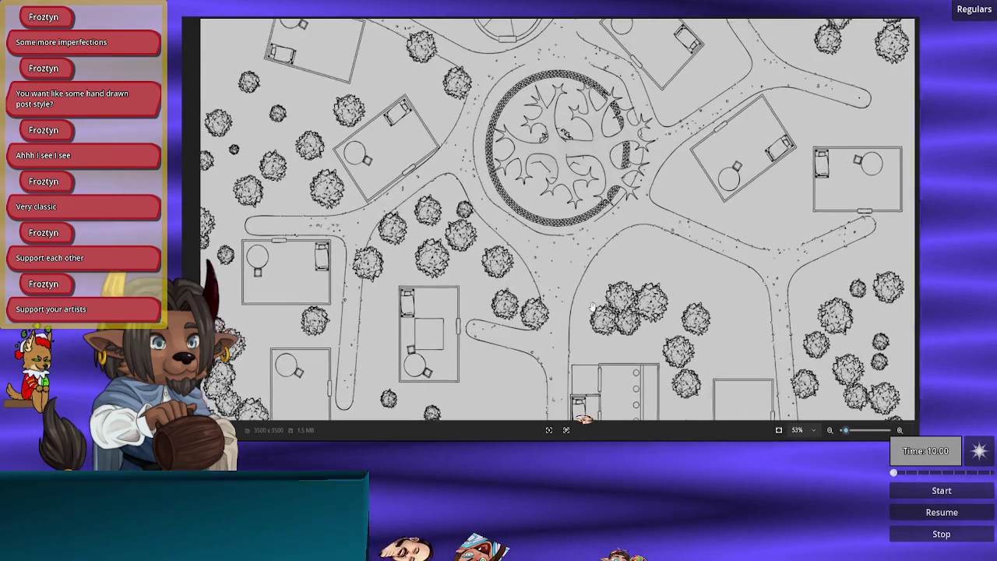
left_click_drag(592, 306, 558, 173)
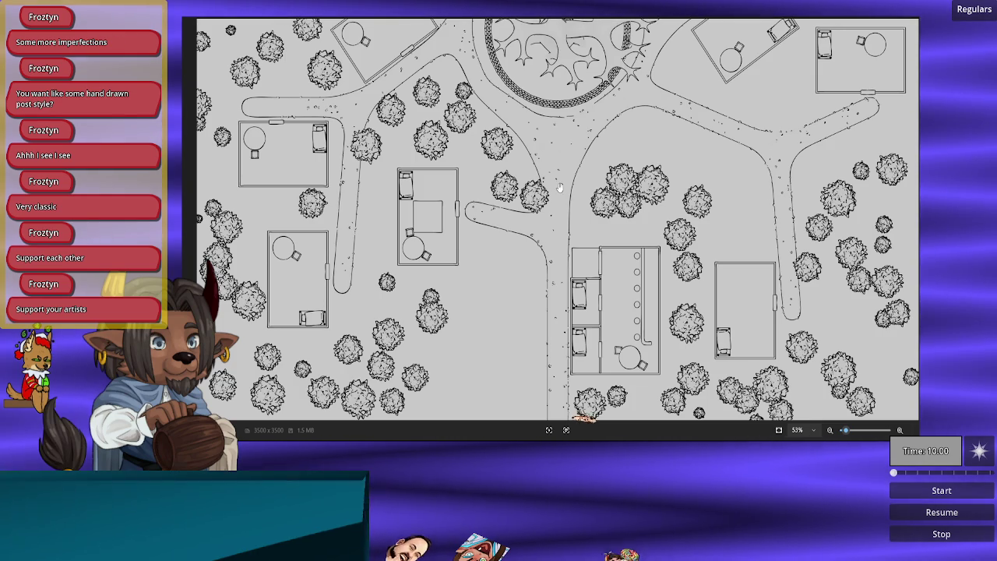
left_click_drag(559, 186, 577, 275)
left_click_drag(569, 193, 571, 263)
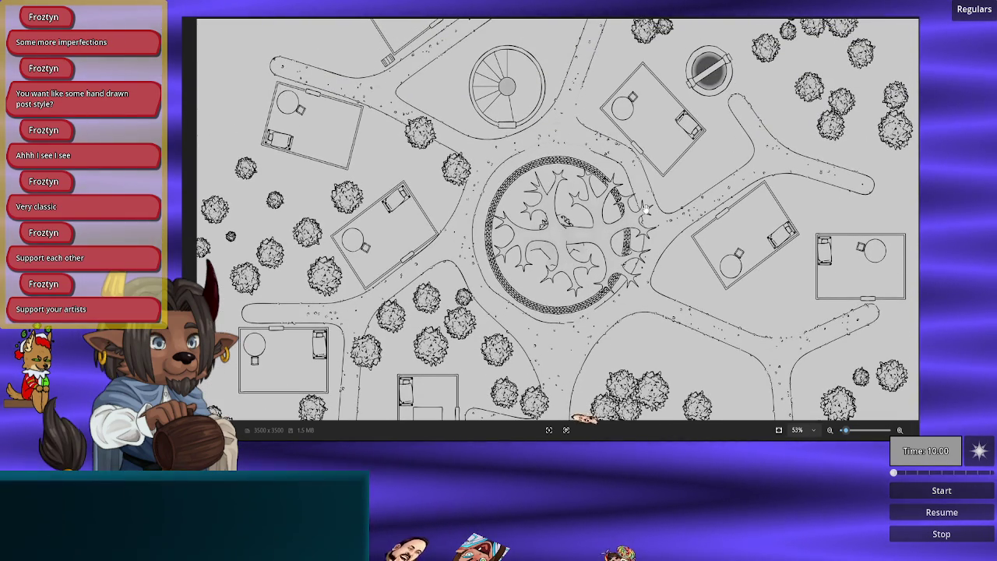
left_click_drag(660, 195, 663, 236)
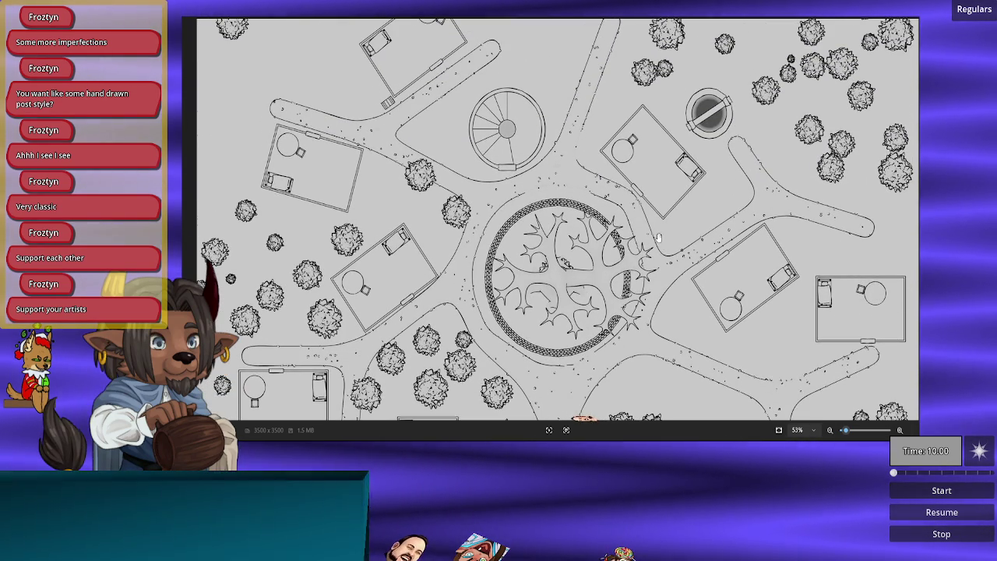
scroll(559, 305, "up", 3)
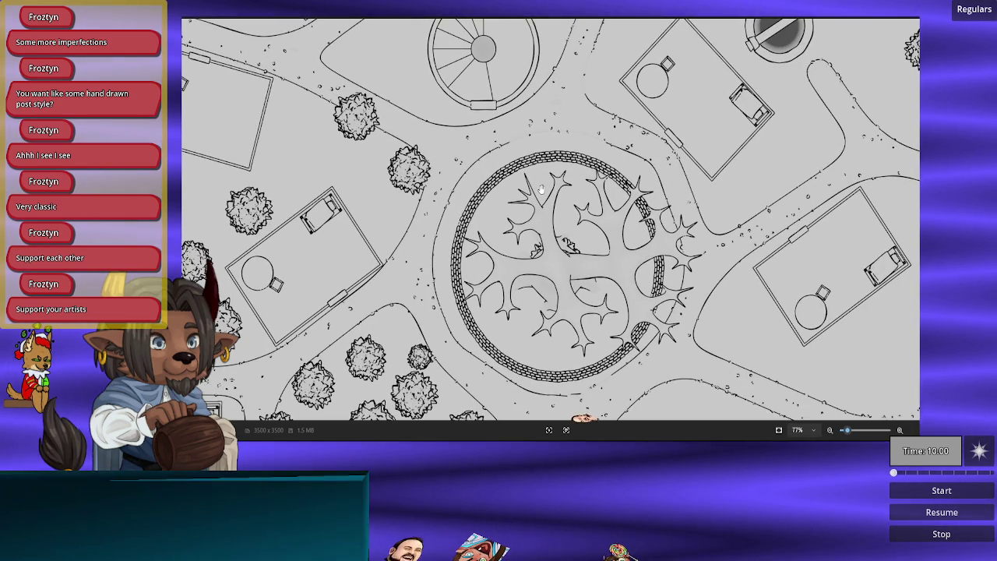
scroll(541, 187, "up", 5)
scroll(421, 266, "up", 5)
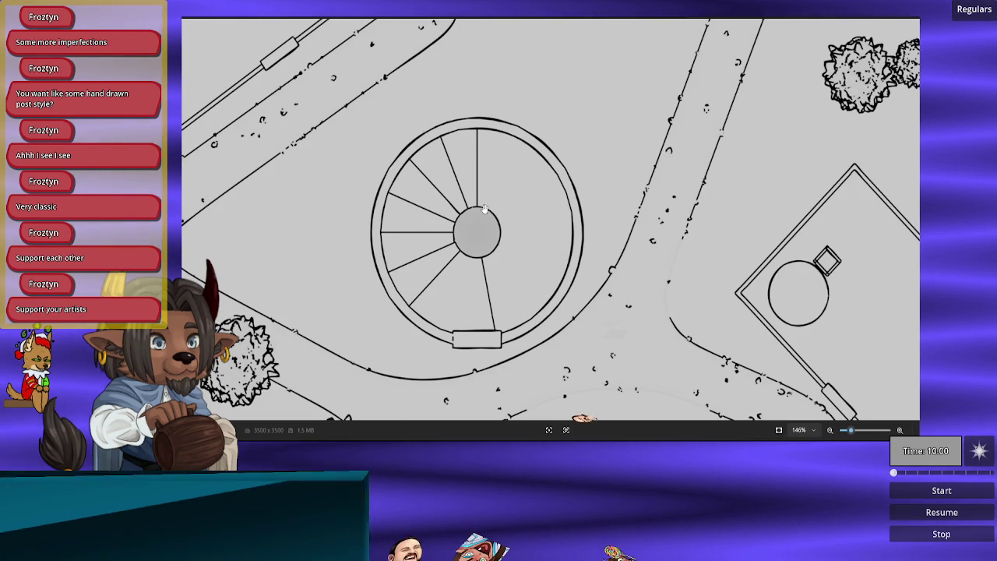
Step: Look over the village's spiral staircase, roadside houses and plaza, then advance to the dungeon map
mouse_move(427, 198)
left_mouse_down()
mouse_move(401, 271)
mouse_move(438, 217)
left_mouse_up()
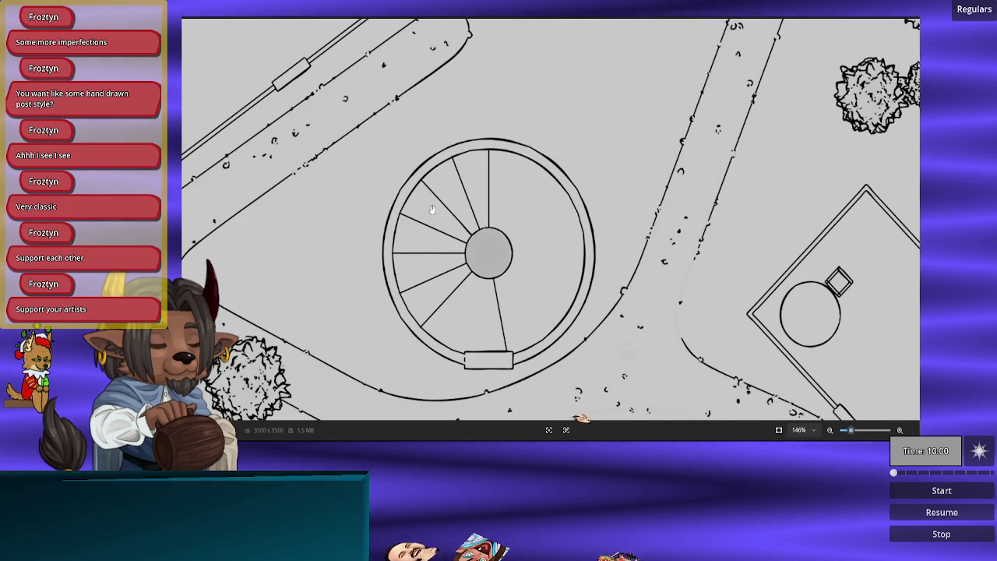
scroll(432, 209, "down", 3)
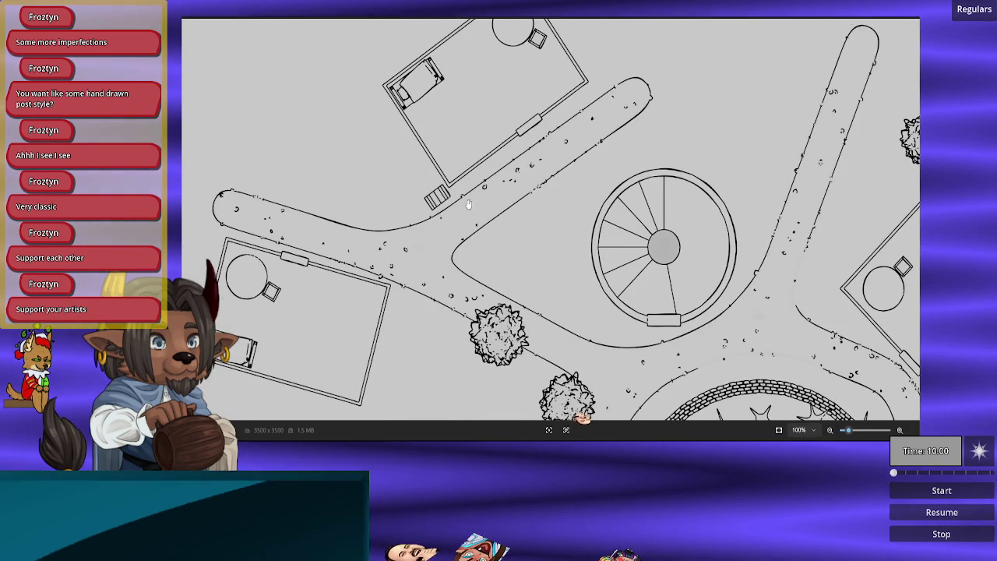
scroll(569, 211, "up", 3)
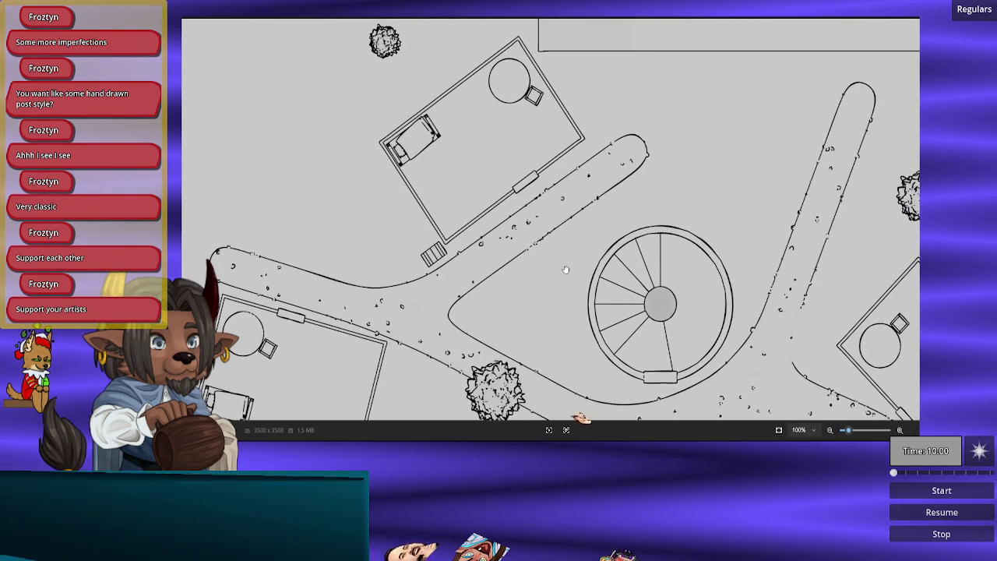
scroll(395, 158, "up", 3)
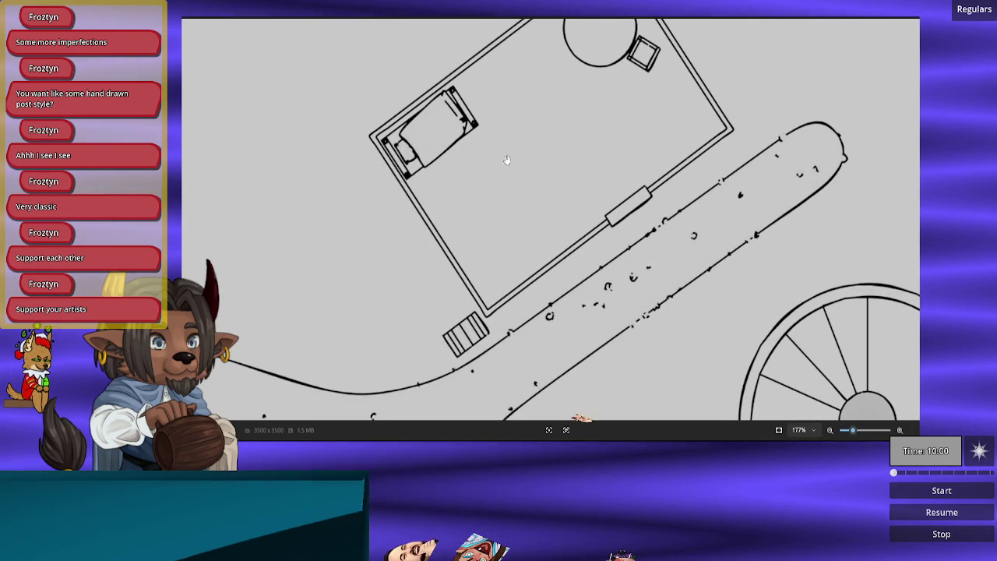
mouse_move(523, 251)
left_mouse_down()
mouse_move(447, 314)
mouse_move(547, 191)
left_mouse_up()
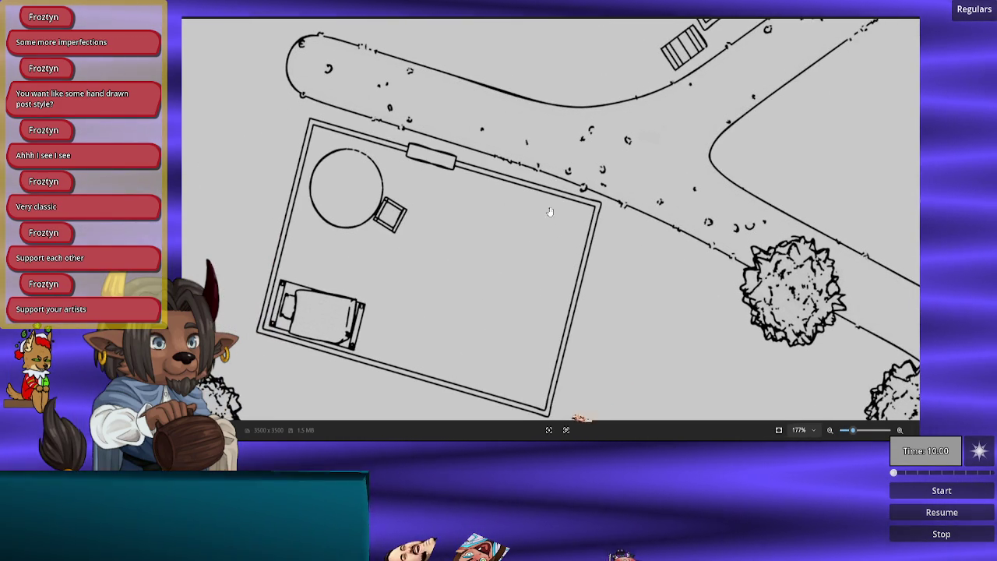
scroll(557, 240, "down", 5)
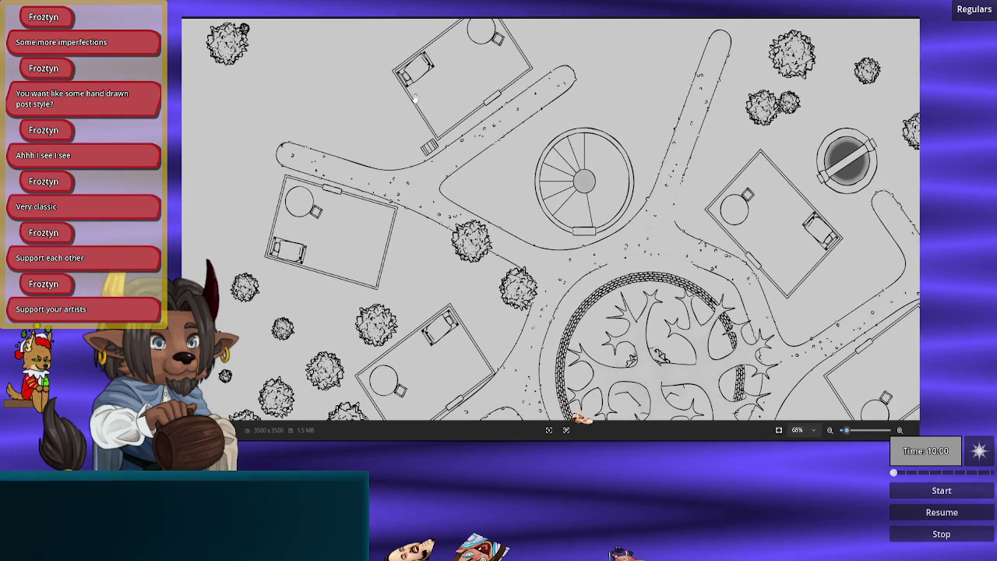
left_click_drag(464, 265, 537, 290)
scroll(545, 304, "up", 4)
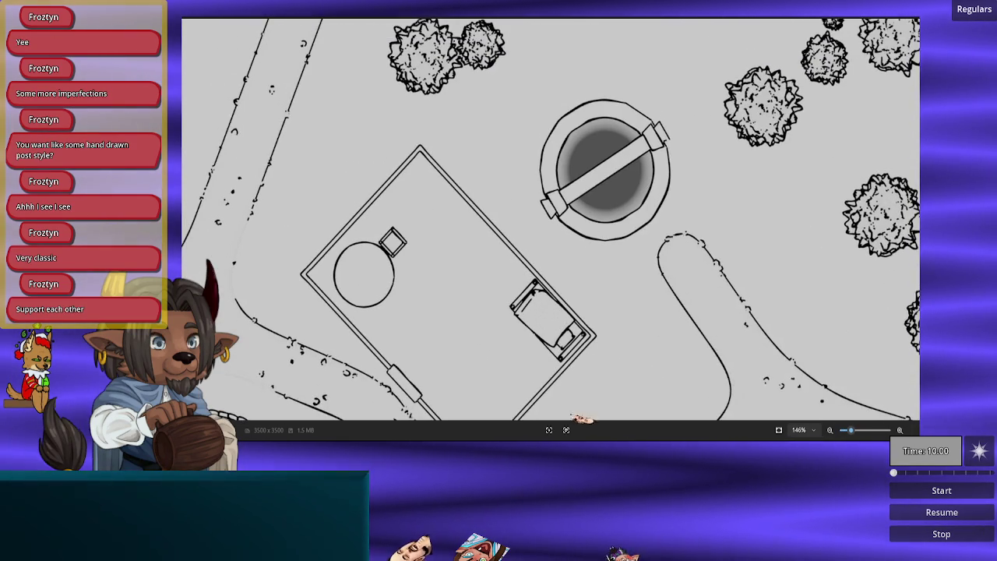
key("ctrl+Tab")
Step: Scroll around the dungeon maze map, then switch back to the town line-art map
scroll(534, 229, "up", 5)
scroll(605, 182, "down", 10)
scroll(534, 296, "left", 3)
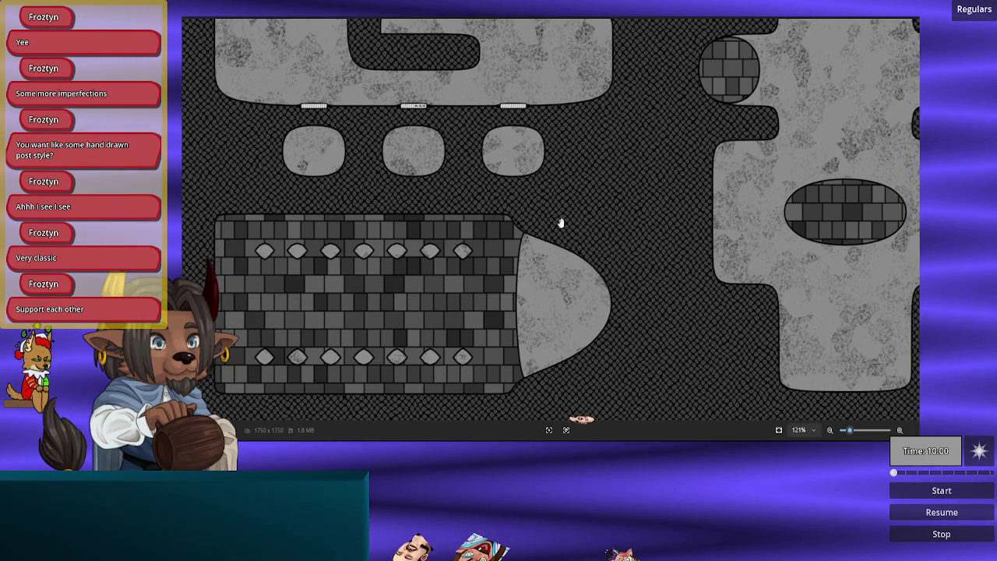
scroll(730, 221, "up", 10)
scroll(730, 220, "right", 3)
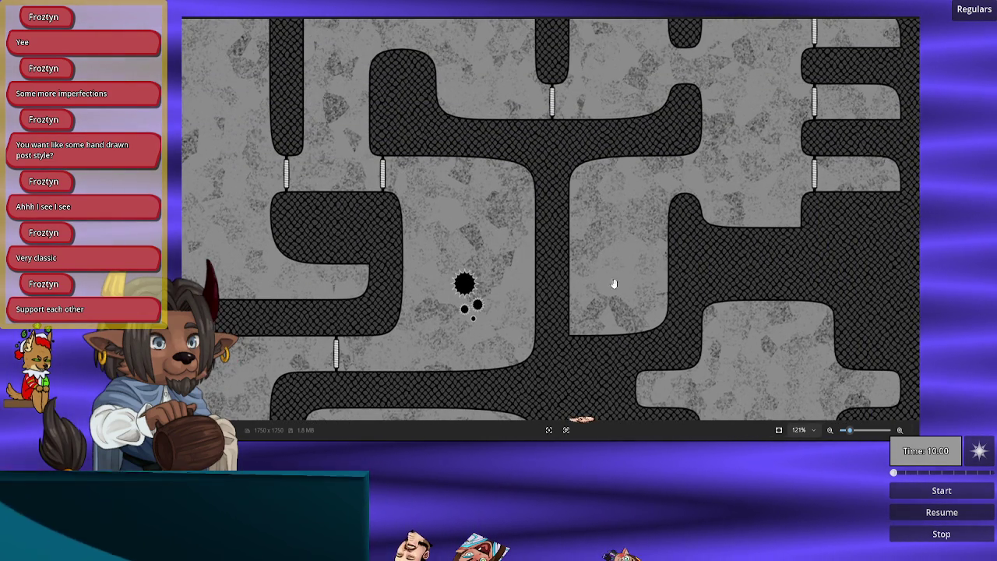
scroll(592, 242, "up", 2)
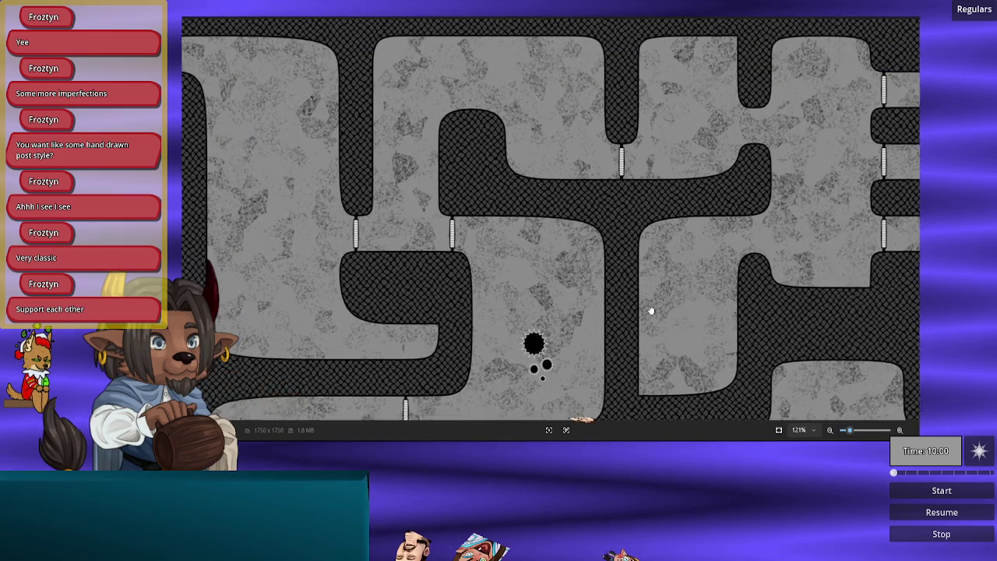
scroll(583, 252, "down", 1)
scroll(592, 312, "down", 5)
scroll(592, 312, "right", 1)
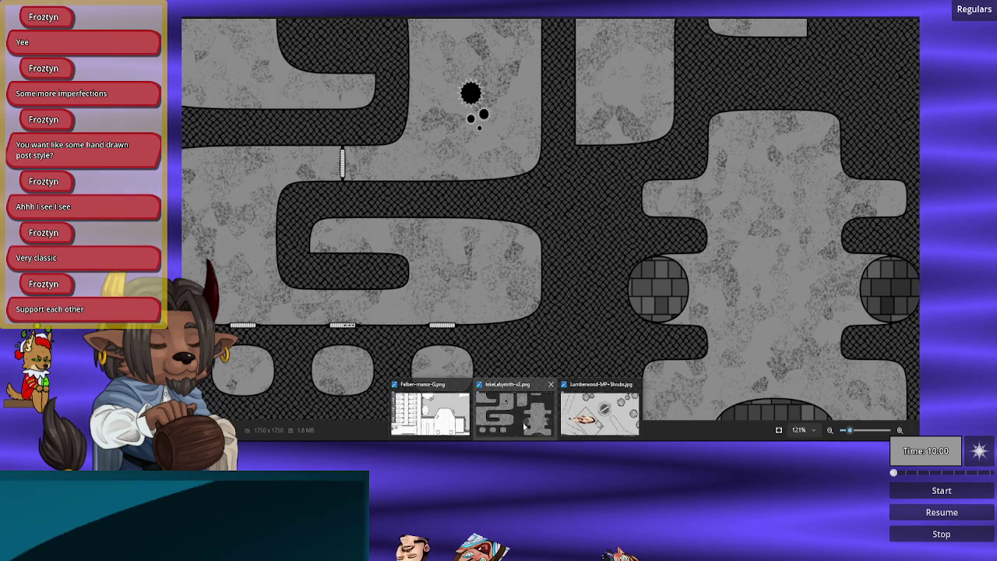
left_click(615, 408)
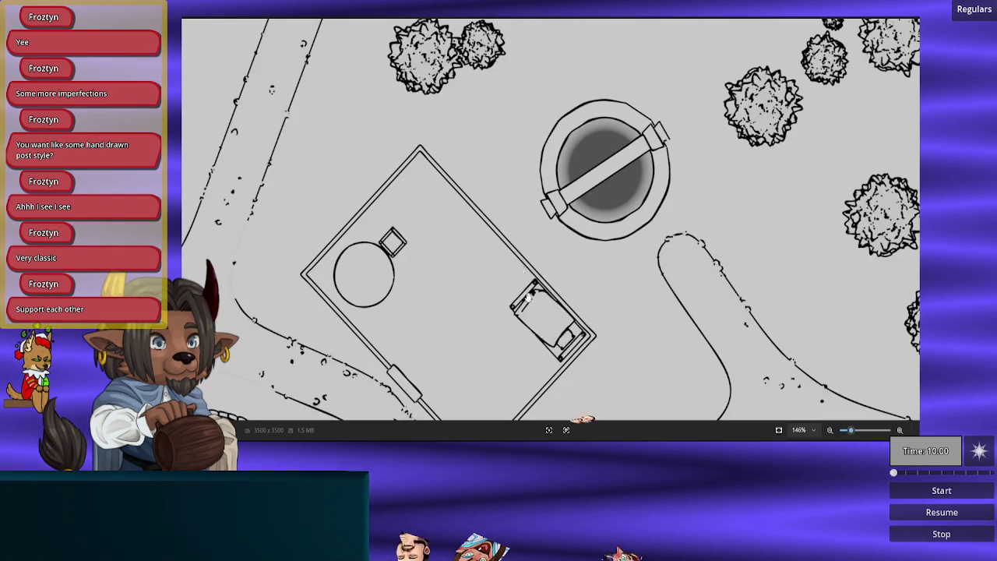
scroll(606, 258, "down", 3)
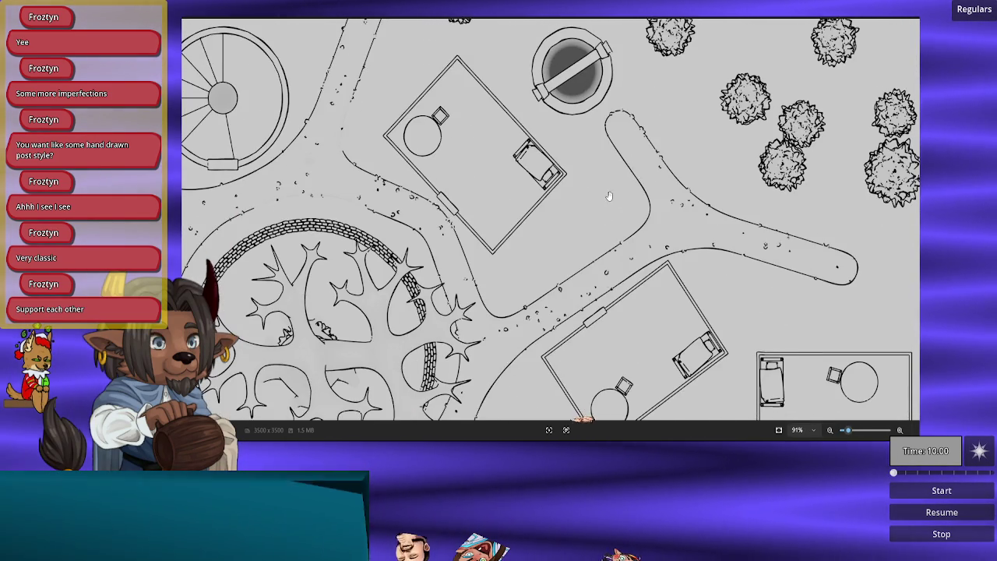
scroll(609, 197, "up", 4)
scroll(527, 167, "up", 5)
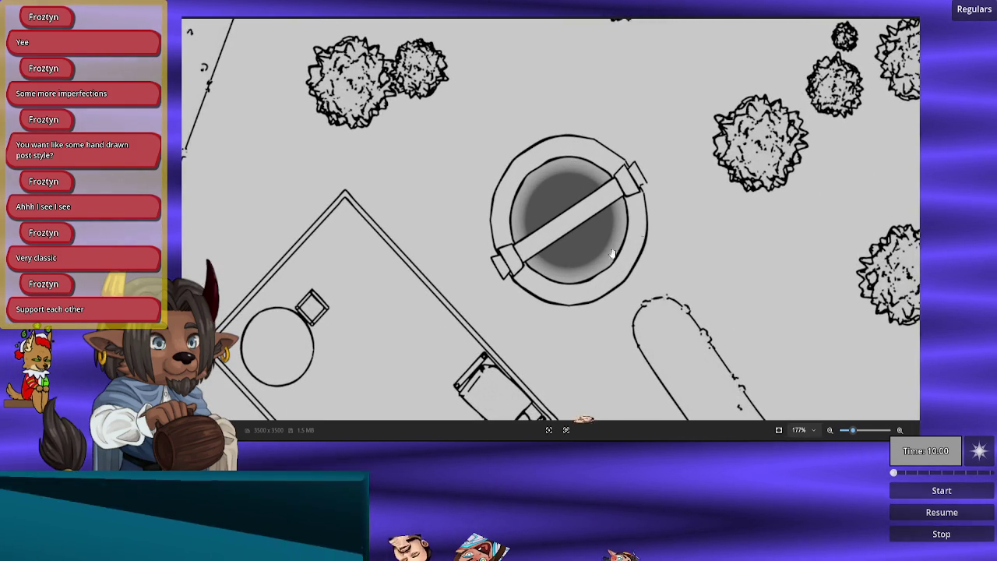
scroll(726, 356, "down", 5)
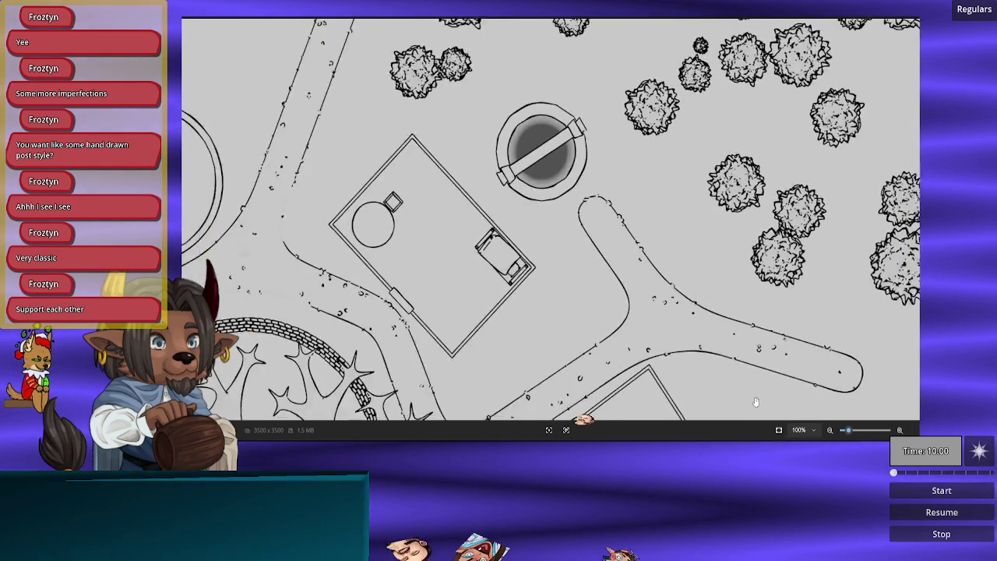
scroll(589, 321, "down", 1)
scroll(563, 331, "down", 3)
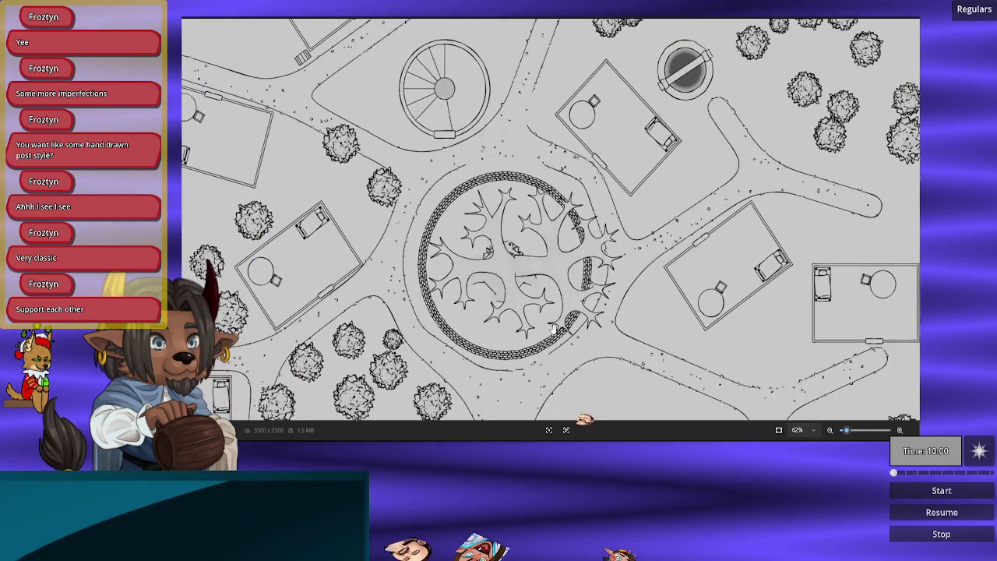
scroll(615, 332, "up", 4)
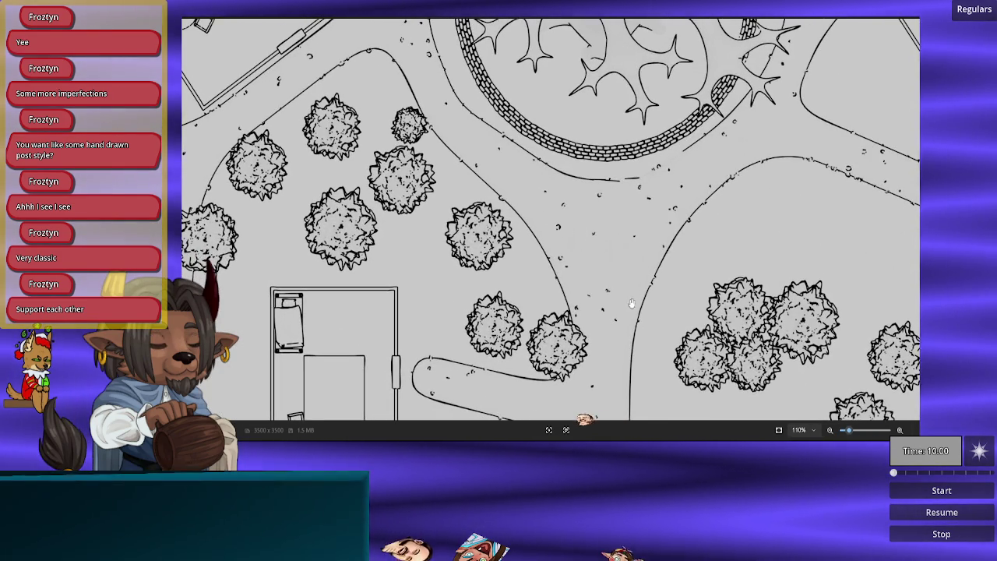
left_click_drag(634, 304, 573, 233)
left_click_drag(580, 288, 537, 172)
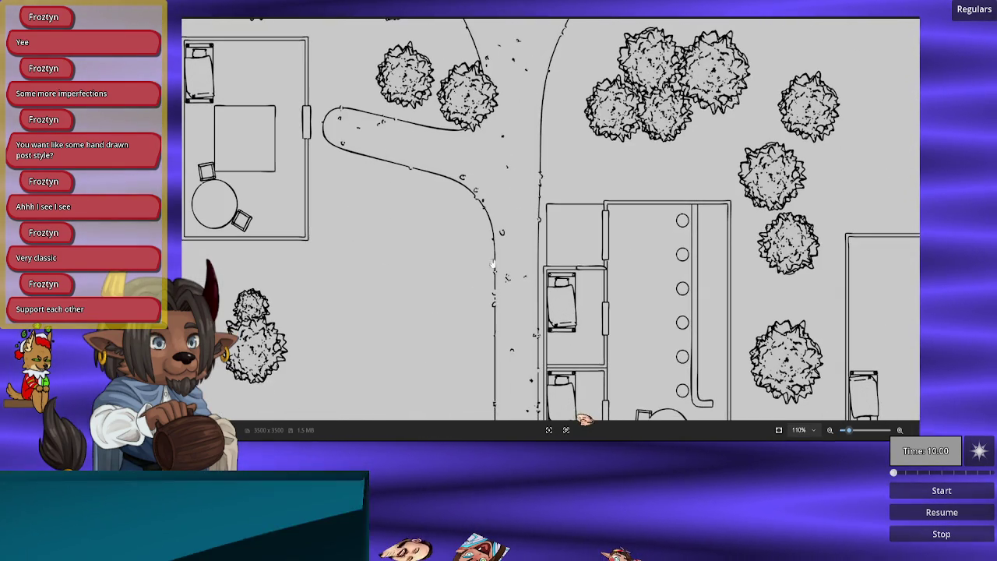
mouse_move(515, 364)
left_mouse_down()
mouse_move(494, 216)
mouse_move(498, 390)
left_mouse_up()
left_click_drag(499, 195, 501, 394)
left_click_drag(501, 223, 436, 244)
mouse_move(693, 179)
left_mouse_down()
mouse_move(591, 189)
mouse_move(518, 169)
left_mouse_up()
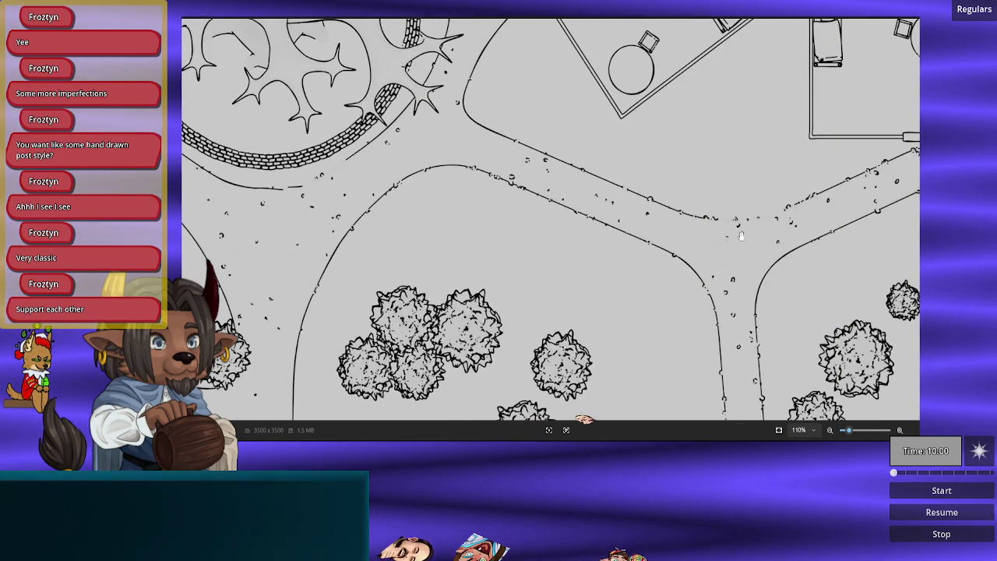
left_click_drag(834, 192, 742, 268)
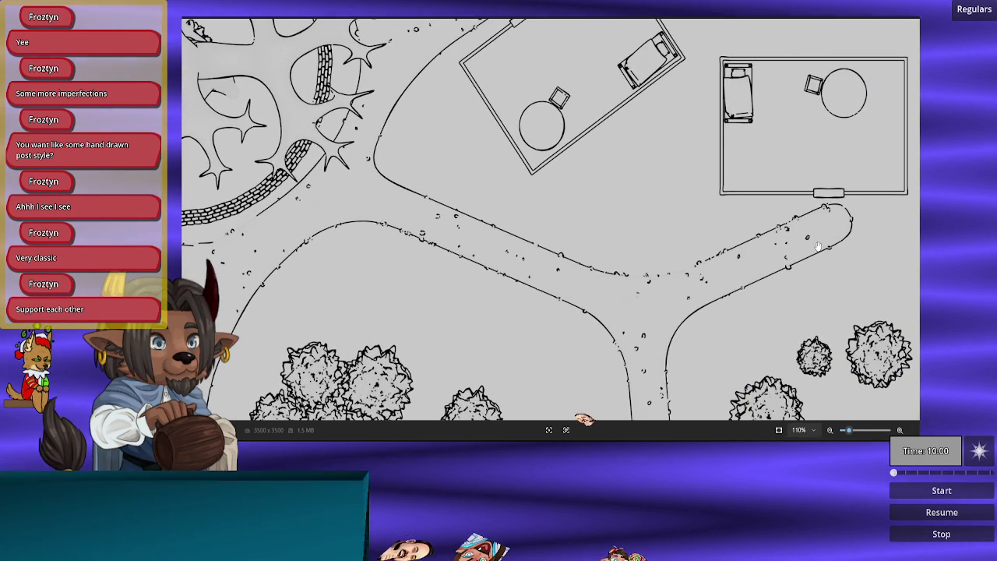
scroll(584, 262, "up", 5)
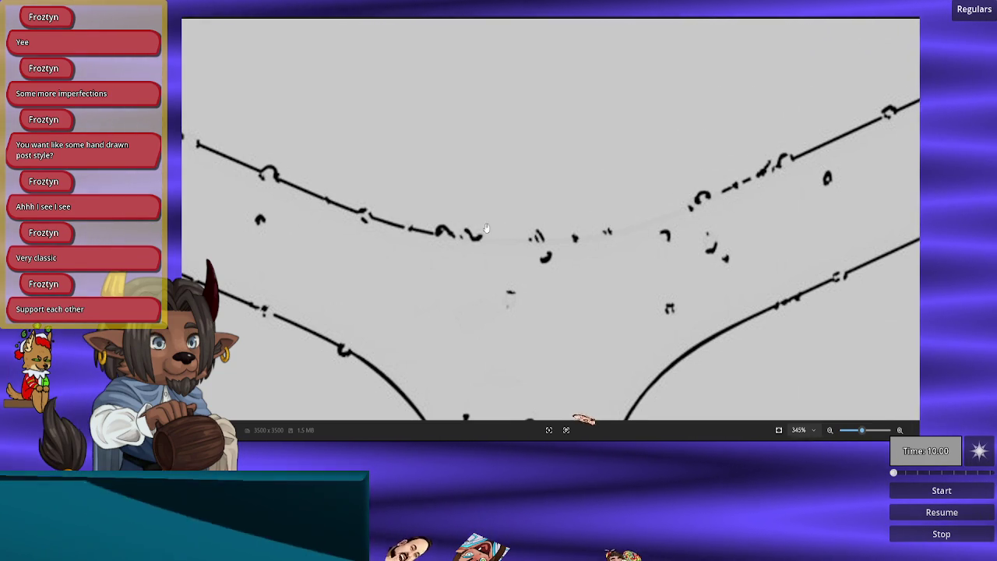
scroll(666, 231, "down", 4)
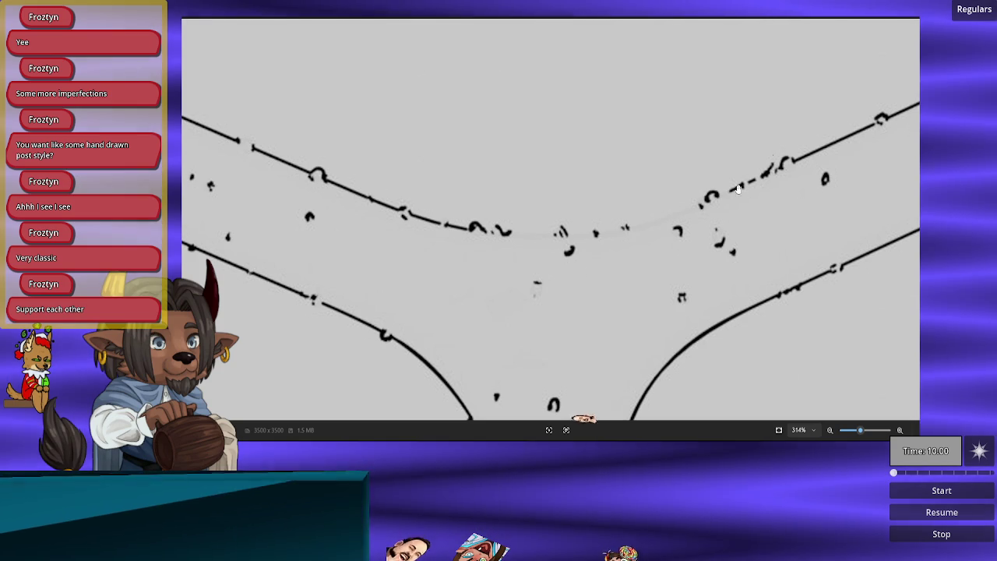
left_click(505, 431)
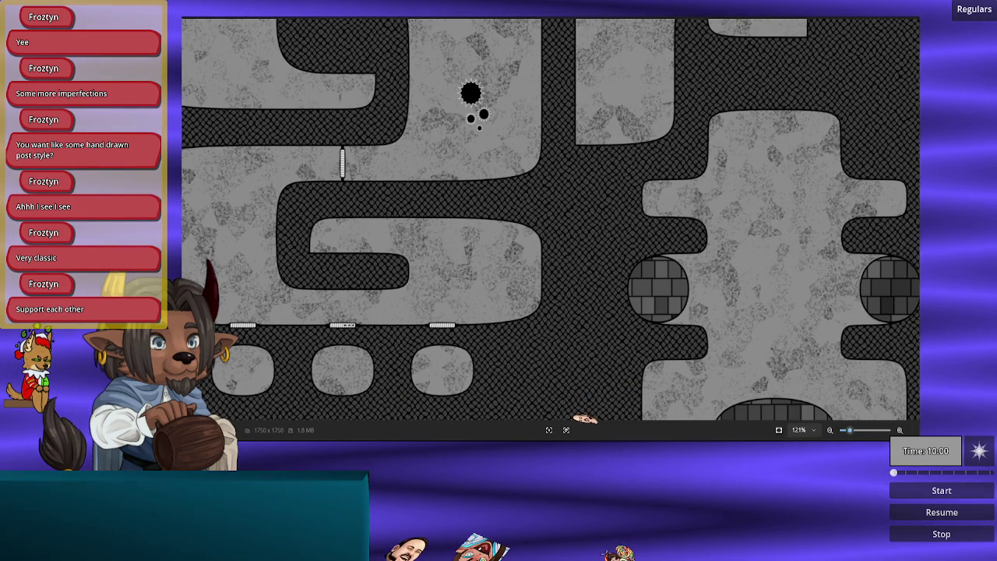
Step: Browse the town map's top buildings and southern trees, then switch via the dungeon map to the manor floor plan
left_click(431, 413)
scroll(578, 286, "down", 3)
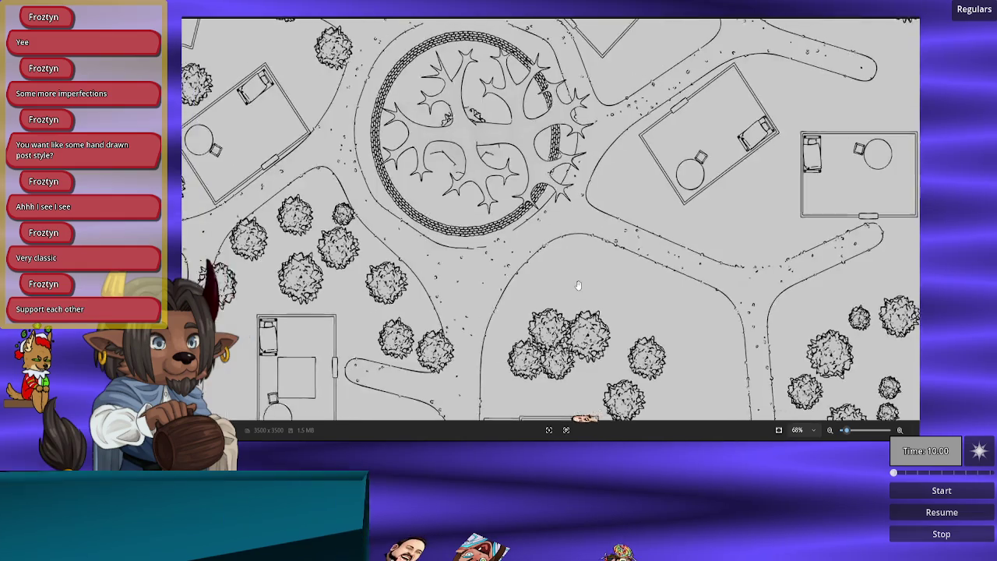
scroll(578, 285, "down", 2)
scroll(627, 225, "up", 1)
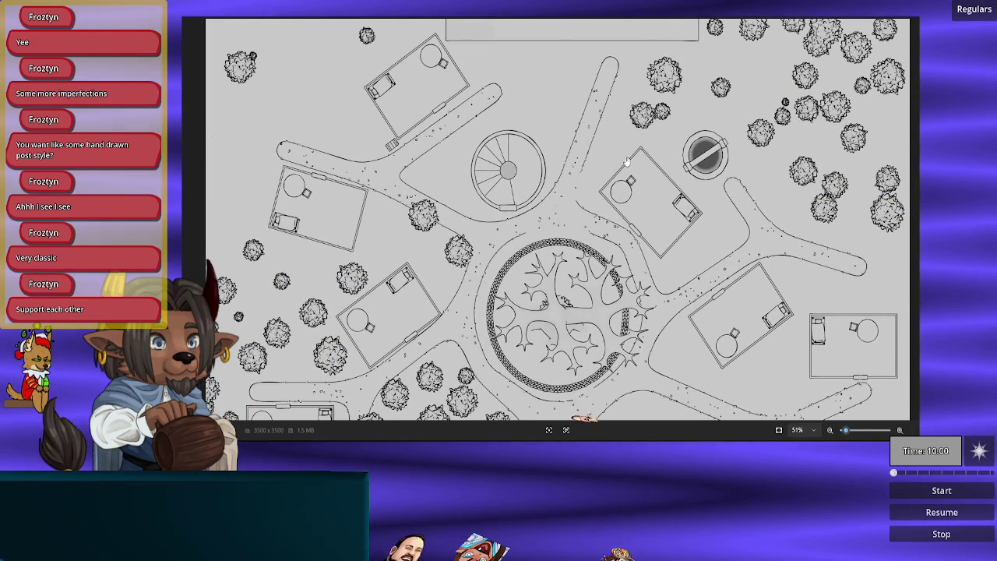
left_click_drag(627, 161, 629, 247)
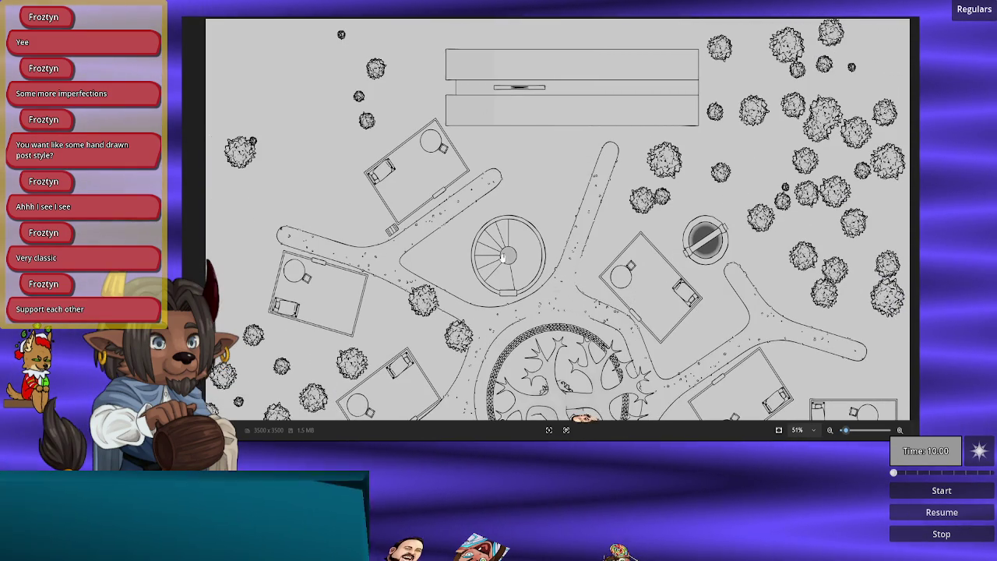
left_click_drag(554, 300, 595, 129)
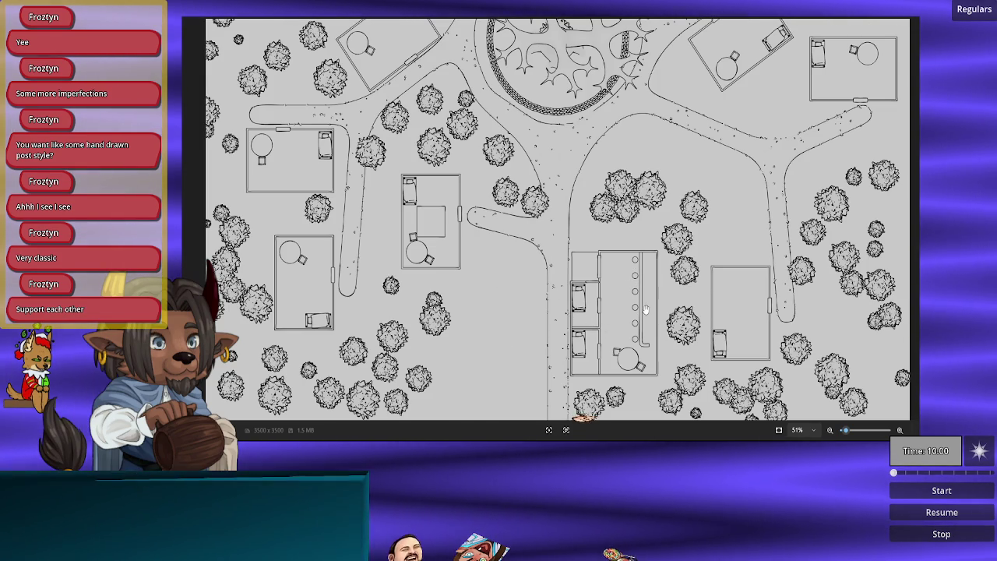
scroll(634, 142, "up", 5)
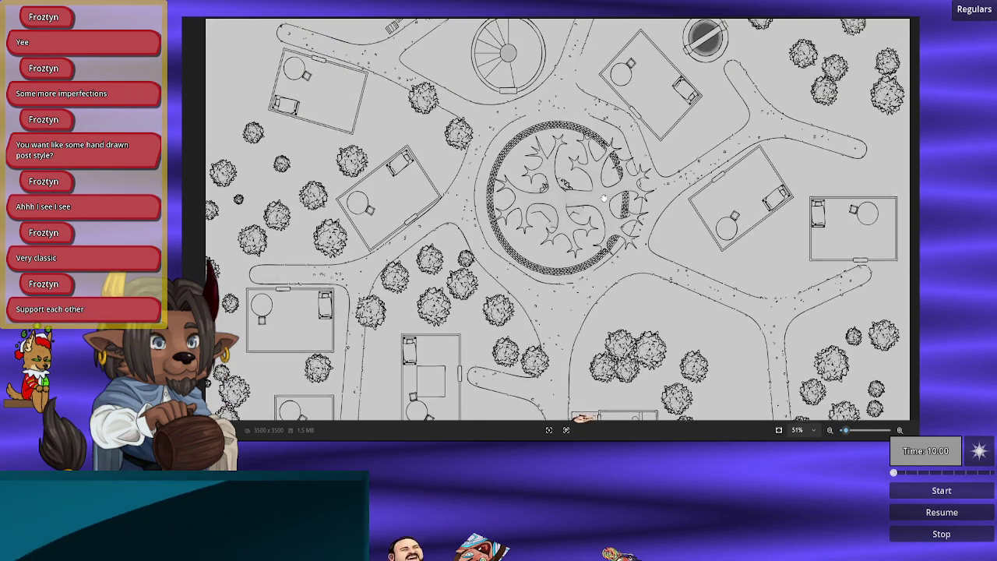
left_click(501, 420)
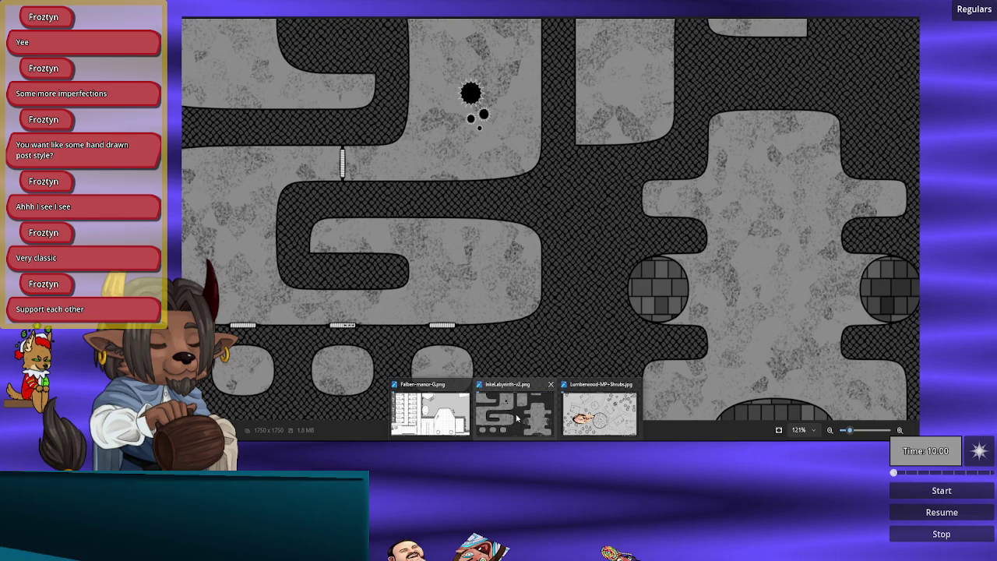
left_click(503, 421)
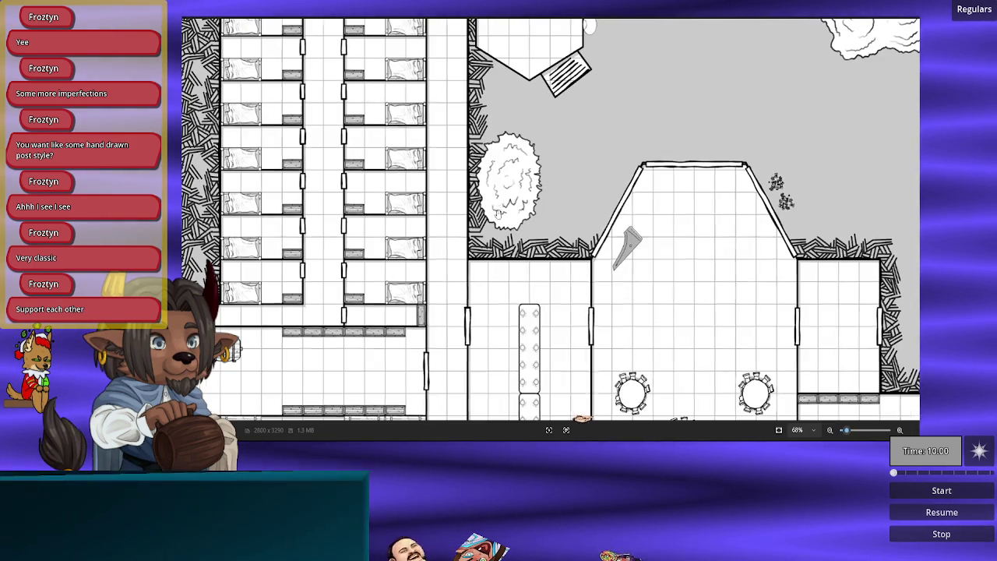
Step: Pan to the manor floor plan's bottom entrance, then switch to the grey cave map
scroll(502, 206, "down", 5)
left_click_drag(525, 288, 523, 115)
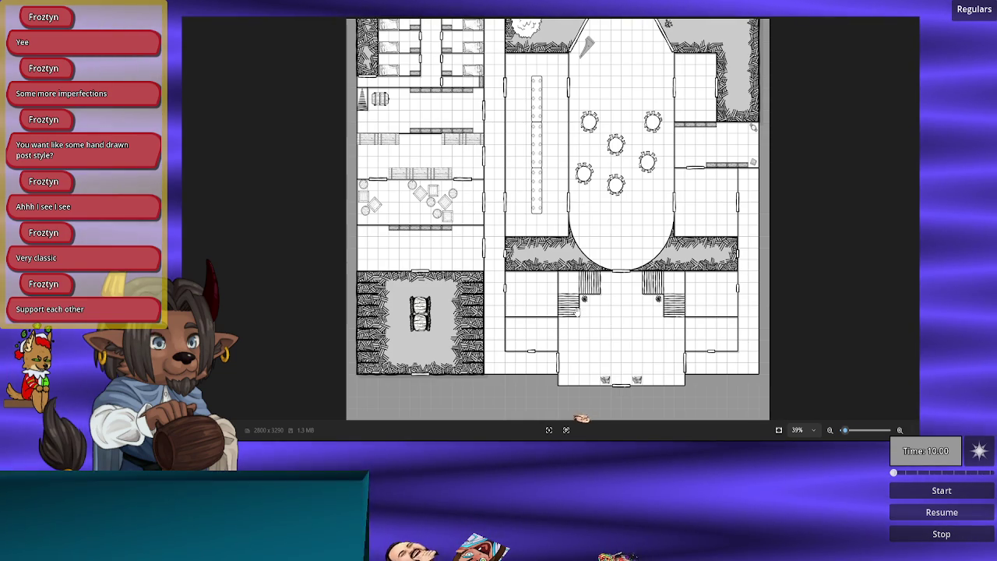
scroll(501, 179, "up", 3)
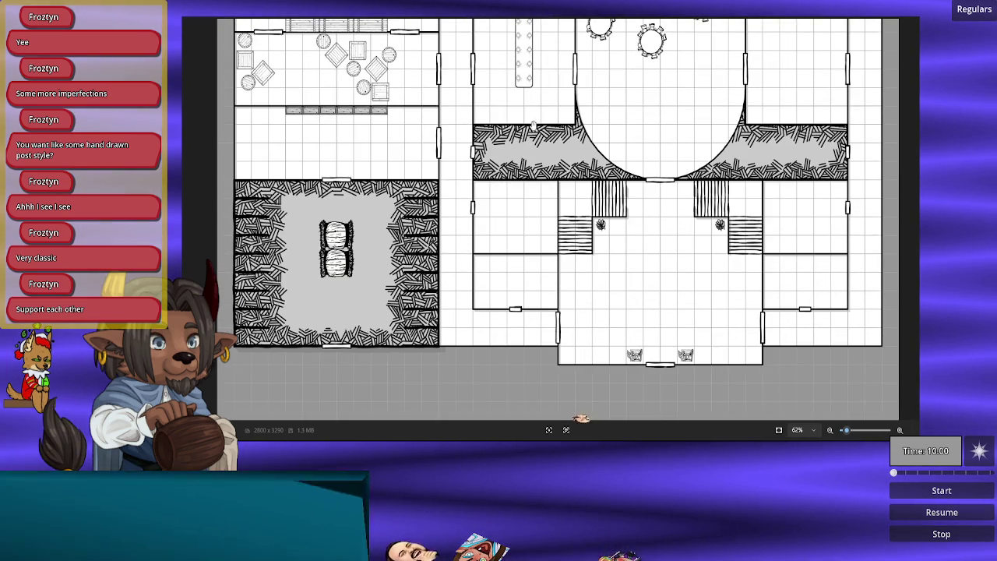
scroll(530, 129, "up", 5)
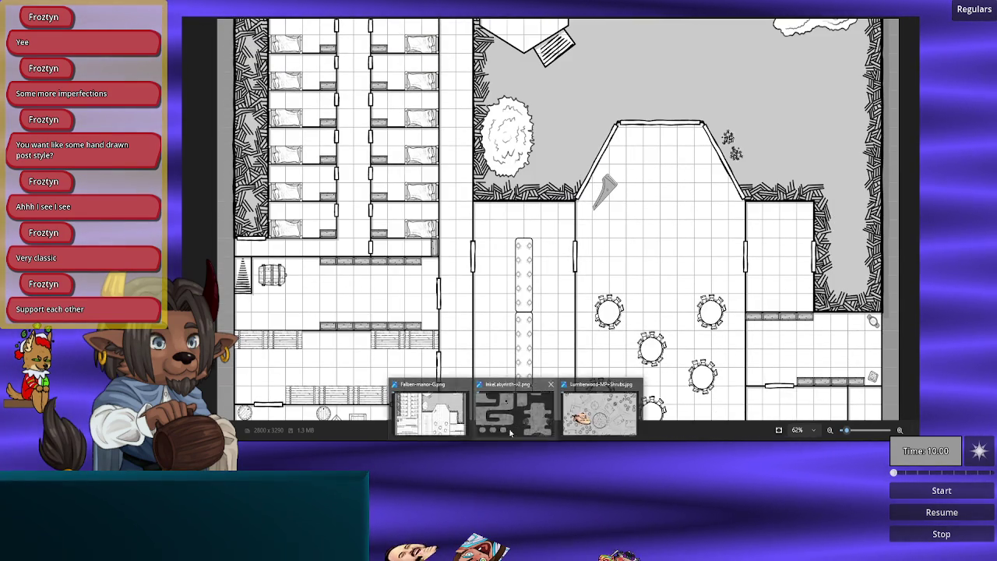
left_click(509, 428)
scroll(529, 264, "down", 2)
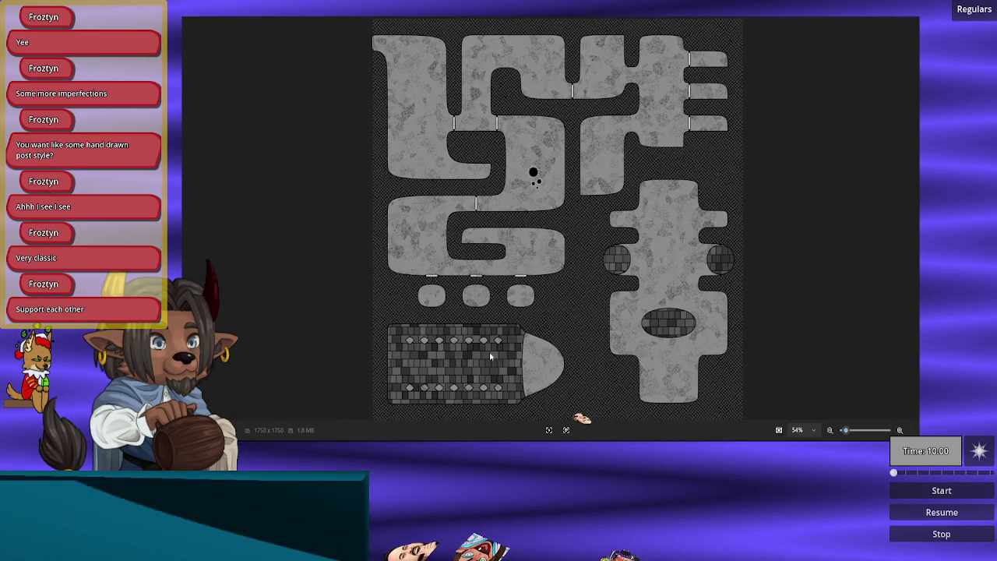
Step: Go back to the tavern map to inspect its top edge and lower rooms, then return to the cave map
key("Left")
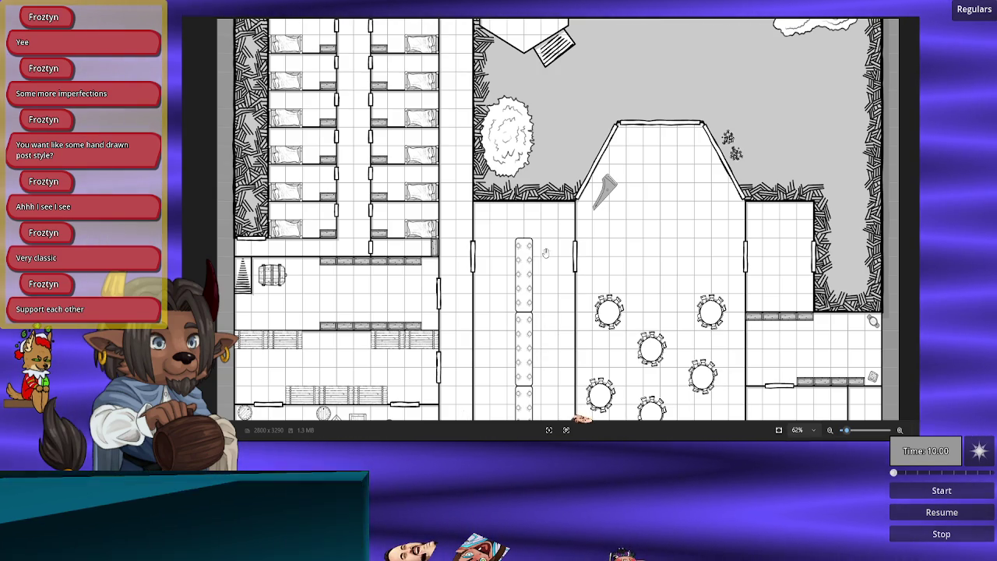
left_click_drag(540, 239, 534, 338)
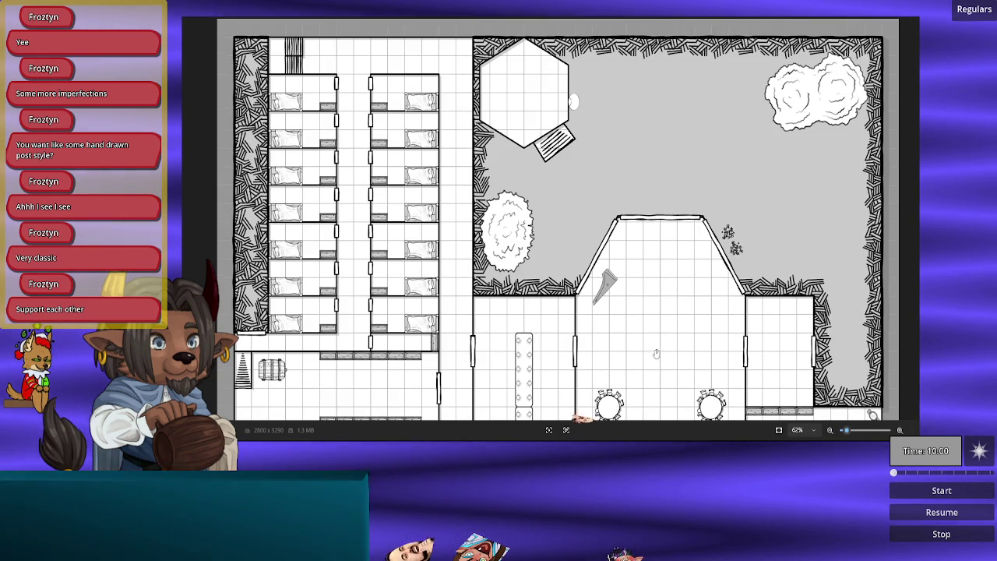
left_click_drag(657, 355, 662, 97)
scroll(665, 166, "down", 2)
left_click_drag(649, 298, 649, 228)
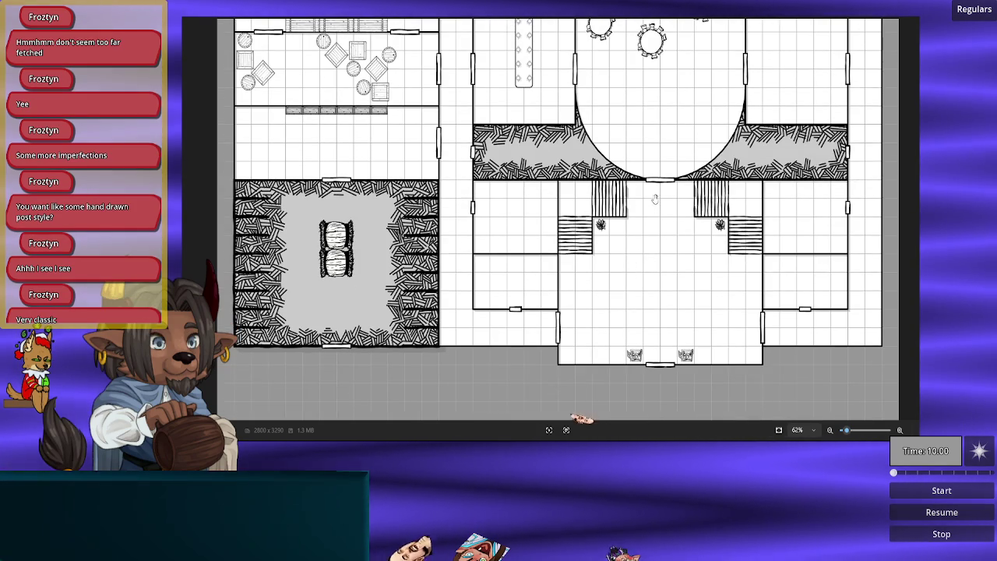
scroll(640, 250, "up", 2)
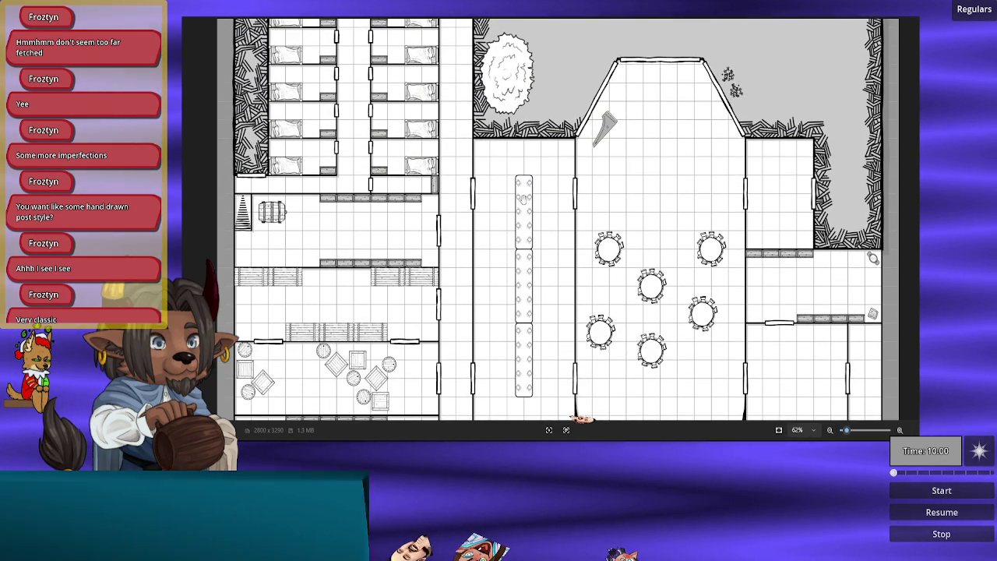
scroll(534, 187, "up", 1)
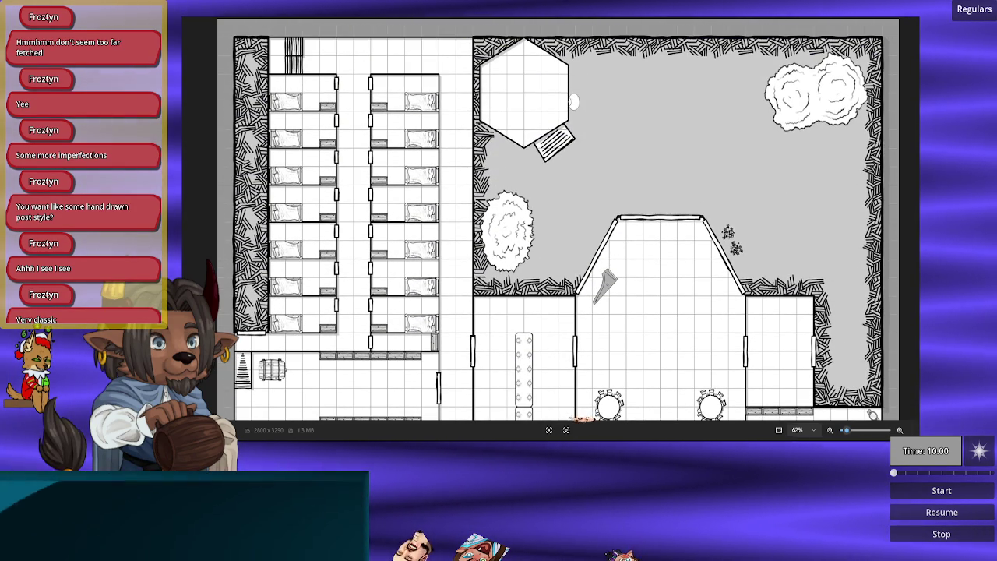
key("Right")
scroll(563, 254, "up", 3)
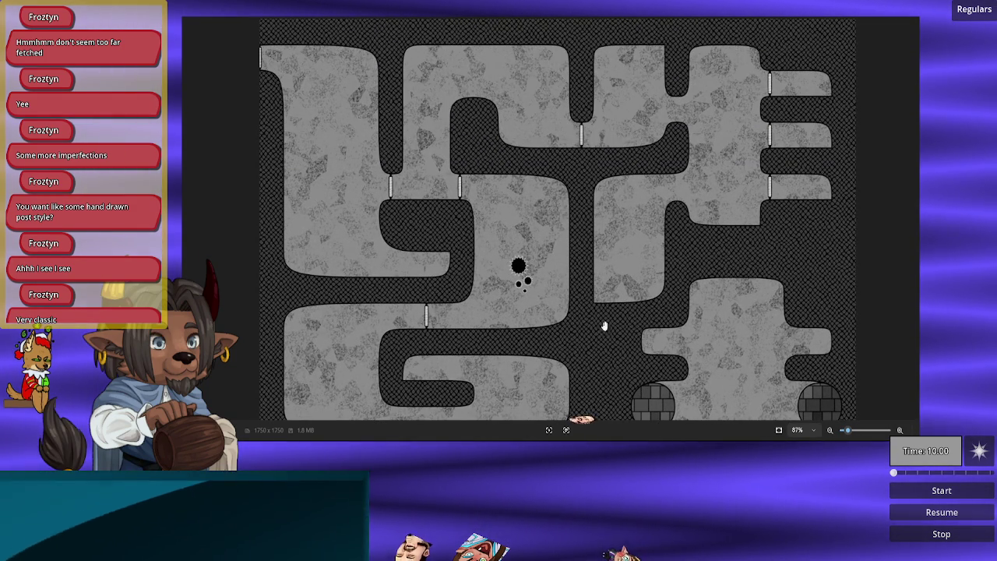
Step: Advance to the 3500x3500 village map and zoom around it, then switch to the Unity editor via the taskbar
key("Right")
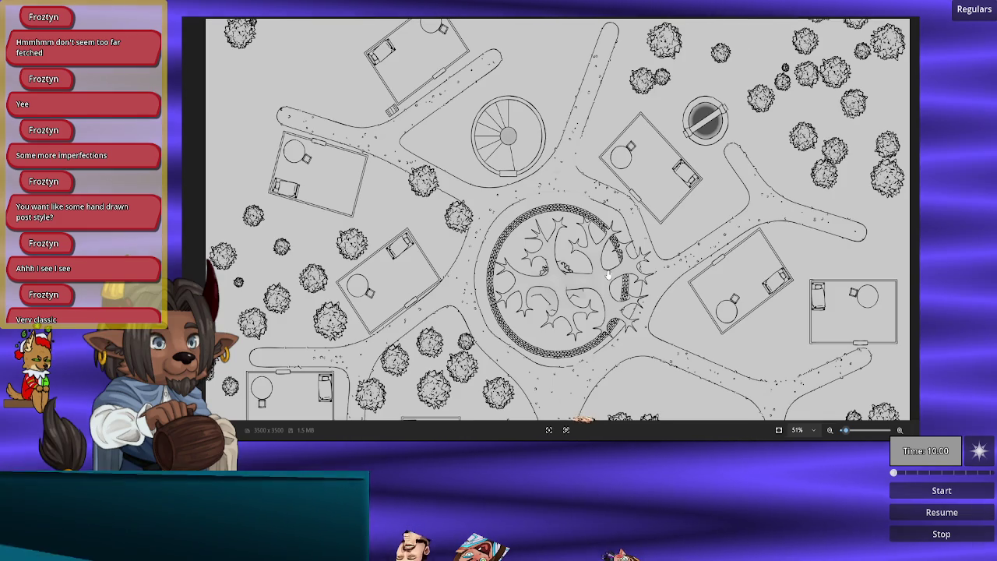
scroll(604, 280, "down", 5)
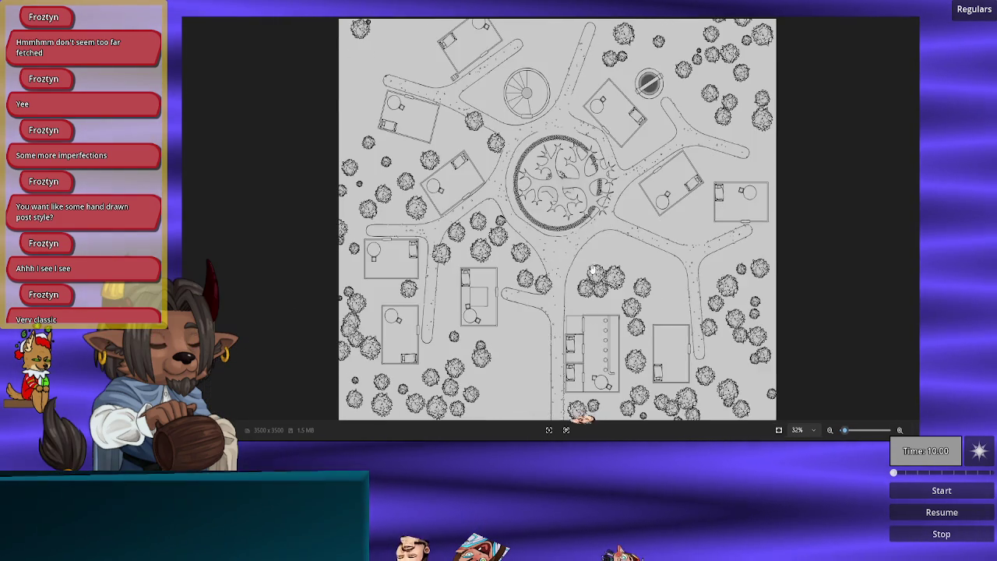
scroll(596, 288, "up", 5)
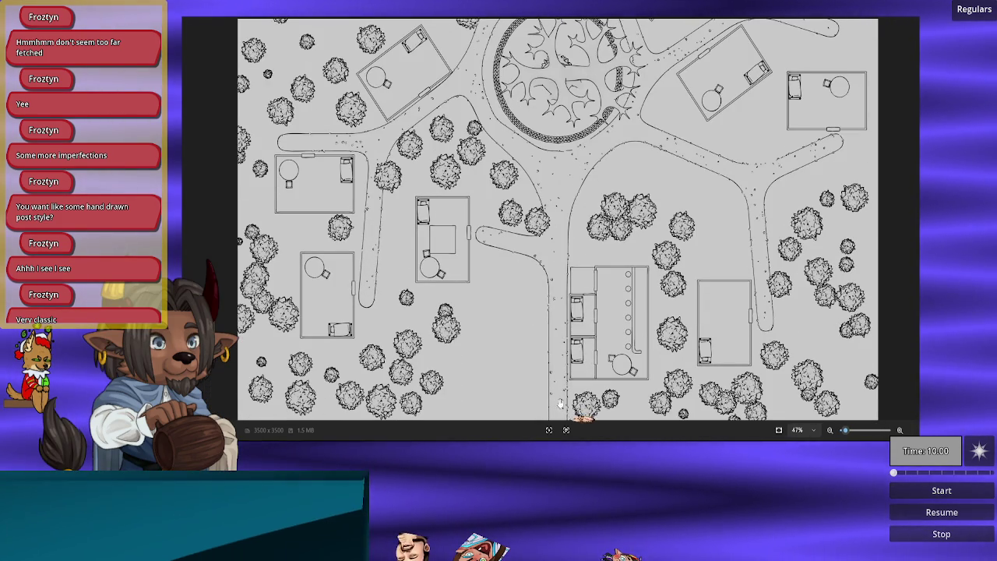
scroll(555, 141, "down", 3)
scroll(570, 132, "up", 3)
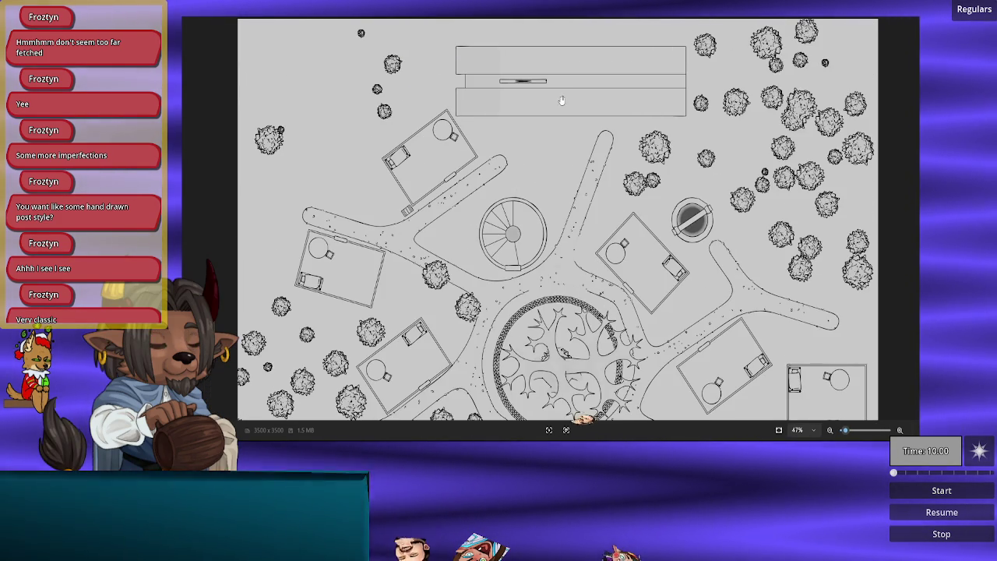
scroll(569, 187, "down", 5)
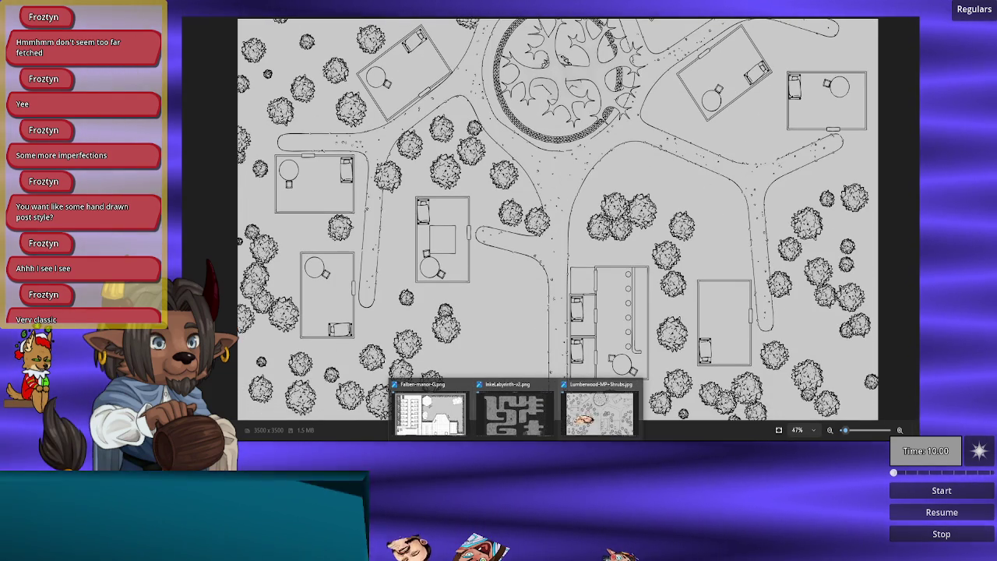
left_click(516, 438)
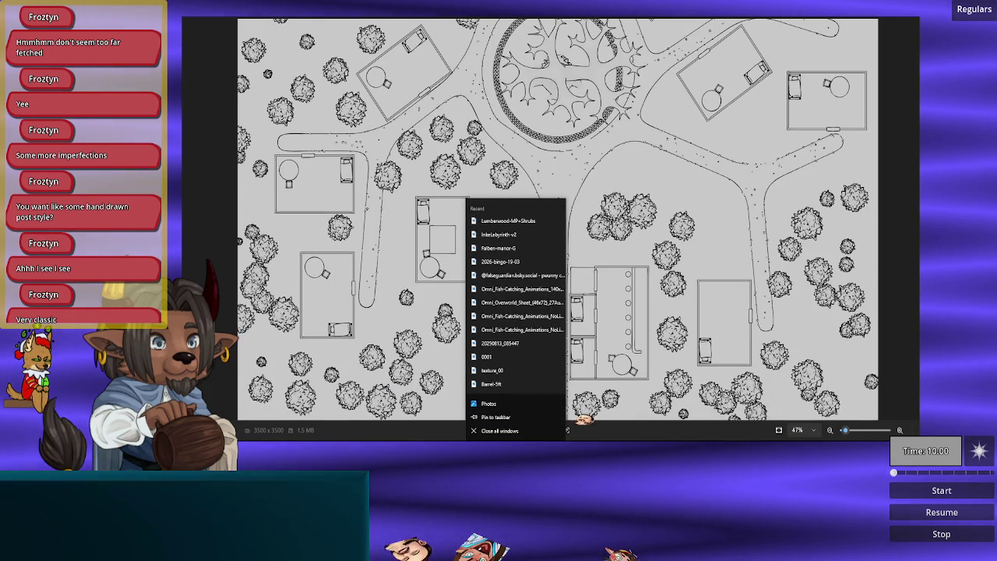
left_click(513, 430)
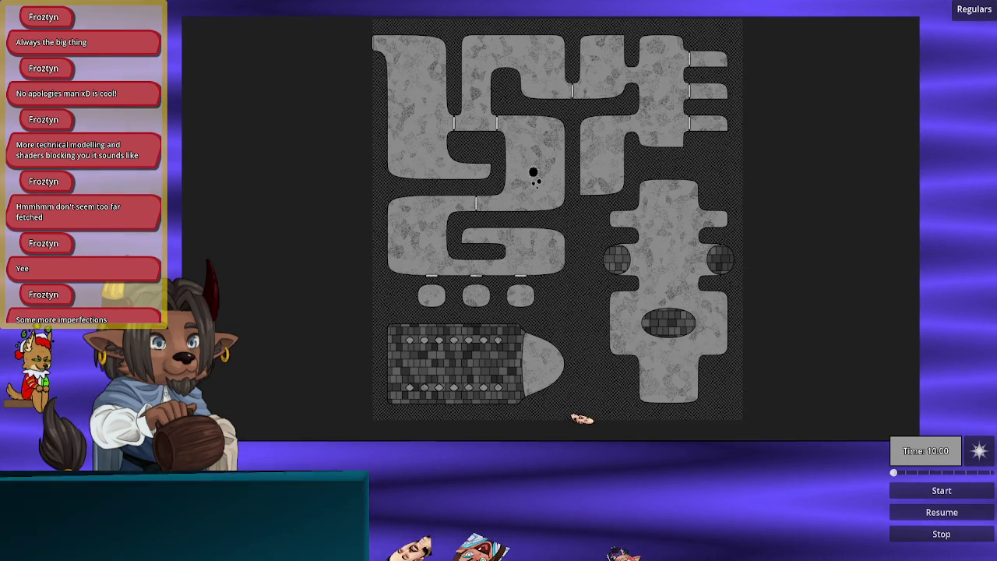
Step: Zoom into the cave map and pan across its corridors toward the left
scroll(503, 243, "up", 4)
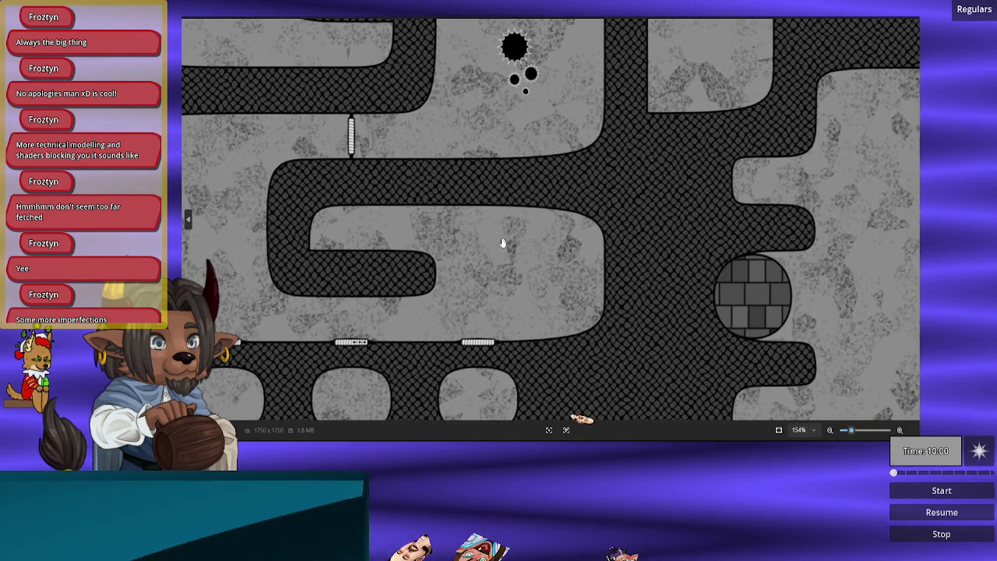
left_click_drag(498, 226, 438, 152)
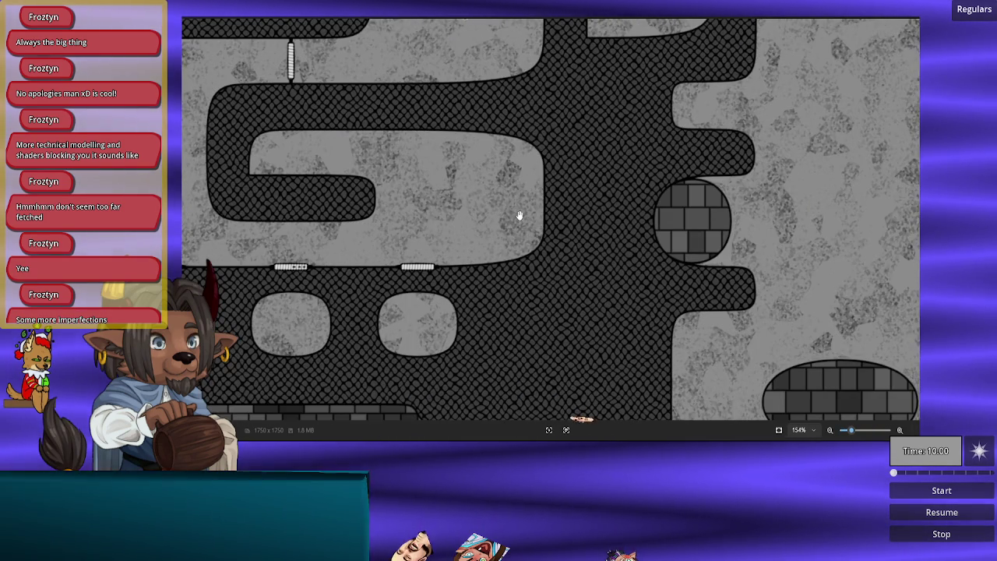
mouse_move(510, 218)
left_mouse_down()
mouse_move(556, 127)
mouse_move(529, 312)
mouse_move(598, 304)
left_mouse_up()
scroll(600, 300, "up", 4)
scroll(526, 140, "down", 3)
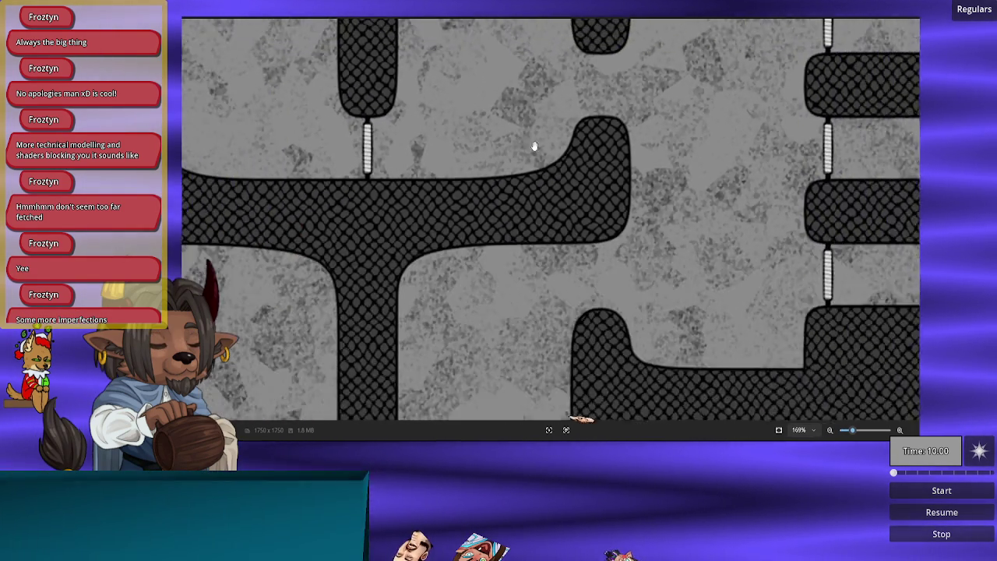
mouse_move(537, 216)
left_mouse_down()
mouse_move(574, 225)
mouse_move(467, 222)
left_mouse_up()
left_click_drag(386, 226, 408, 223)
left_click_drag(318, 243, 423, 223)
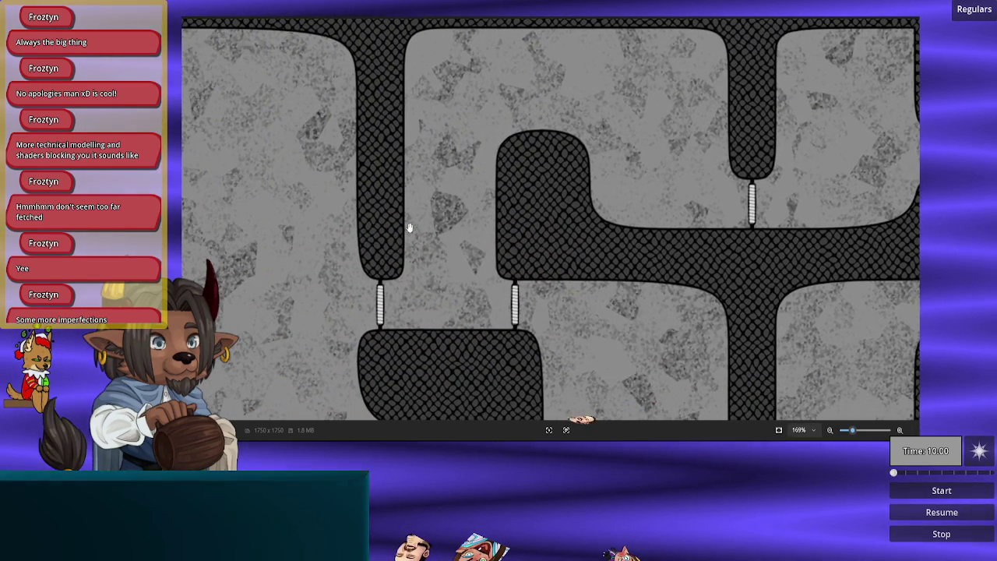
Step: Inspect the black ink splatter area, zoom back out, and switch to the Unity editor
scroll(312, 224, "down", 3)
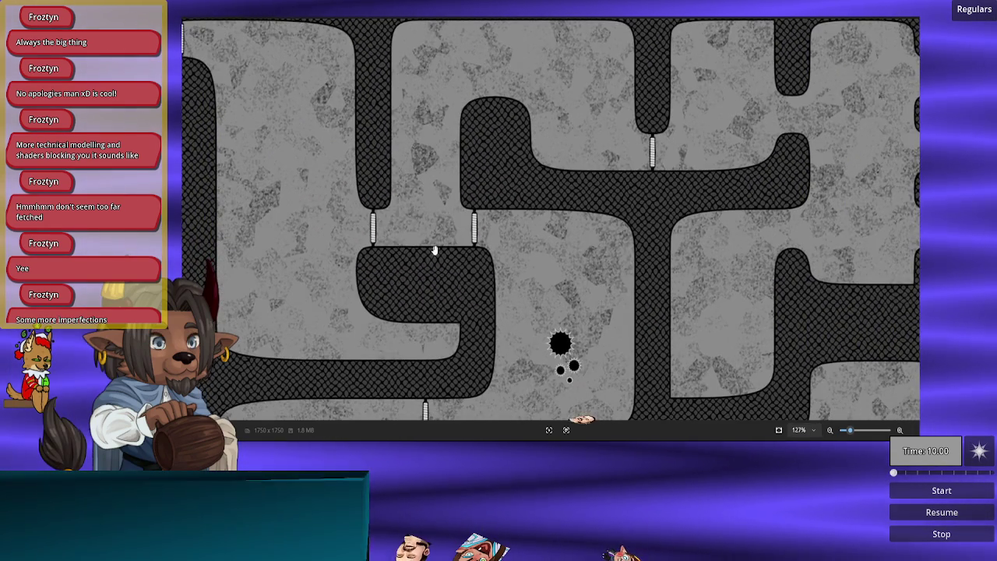
left_click_drag(475, 277, 437, 231)
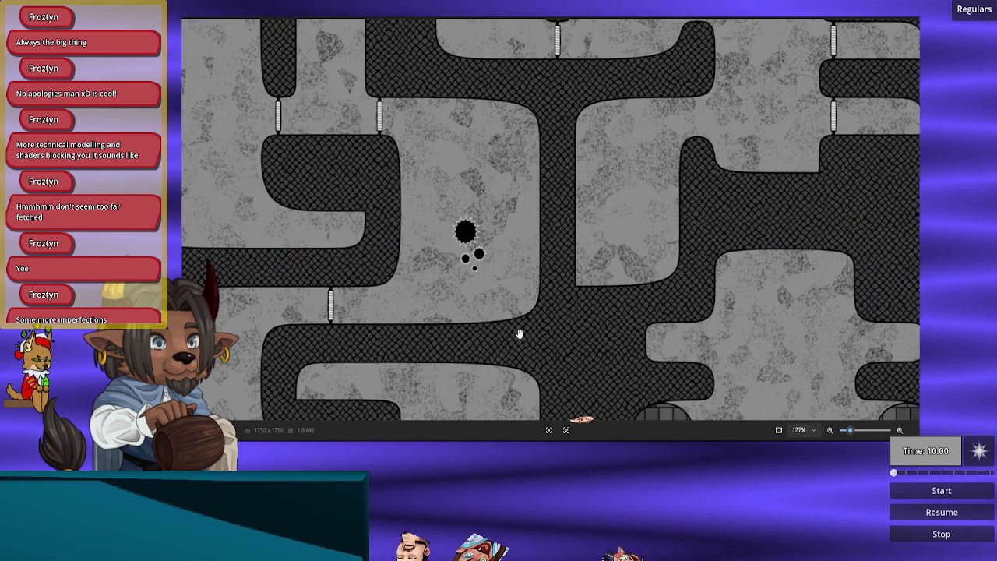
scroll(519, 334, "up", 5)
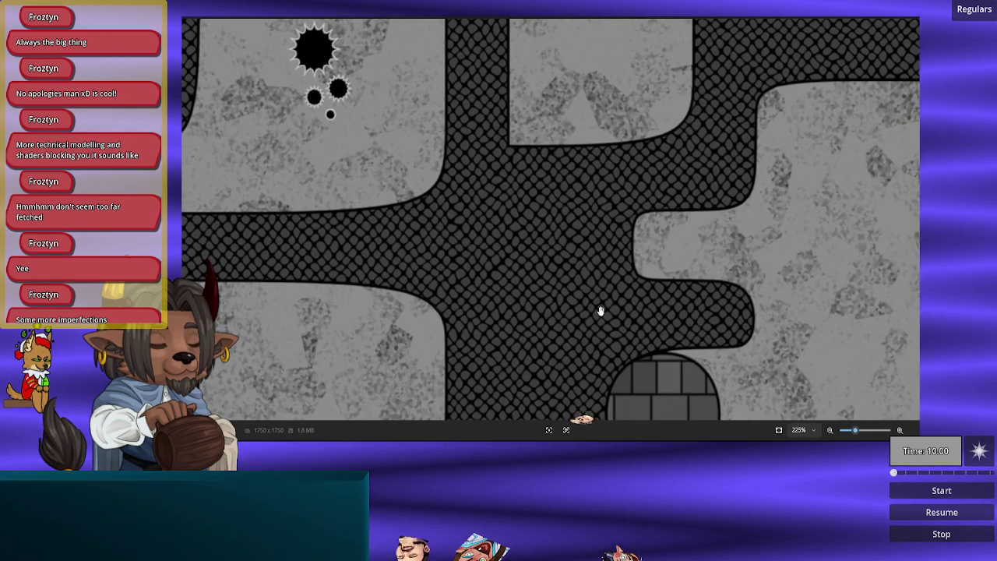
scroll(490, 234, "up", 5)
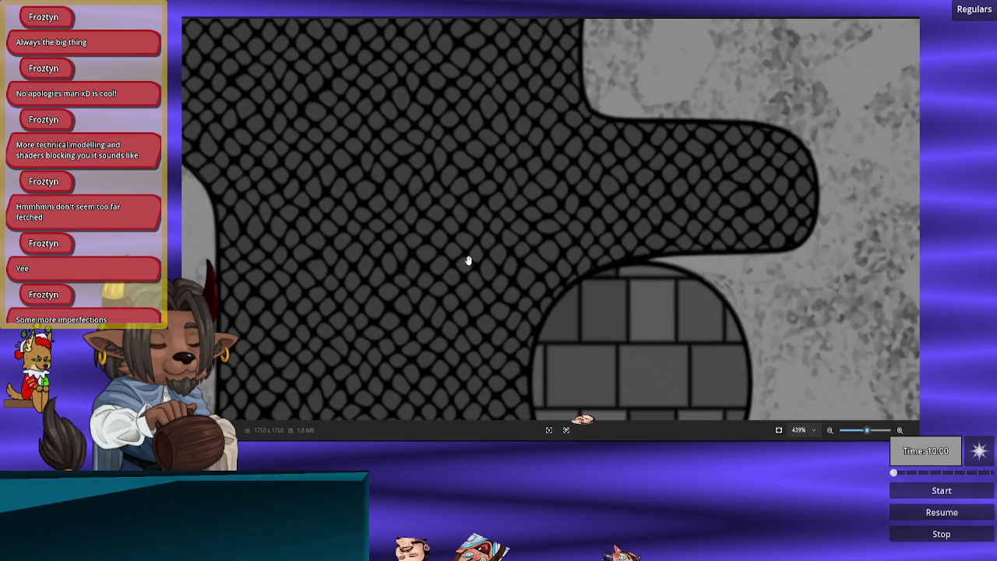
scroll(434, 260, "down", 7)
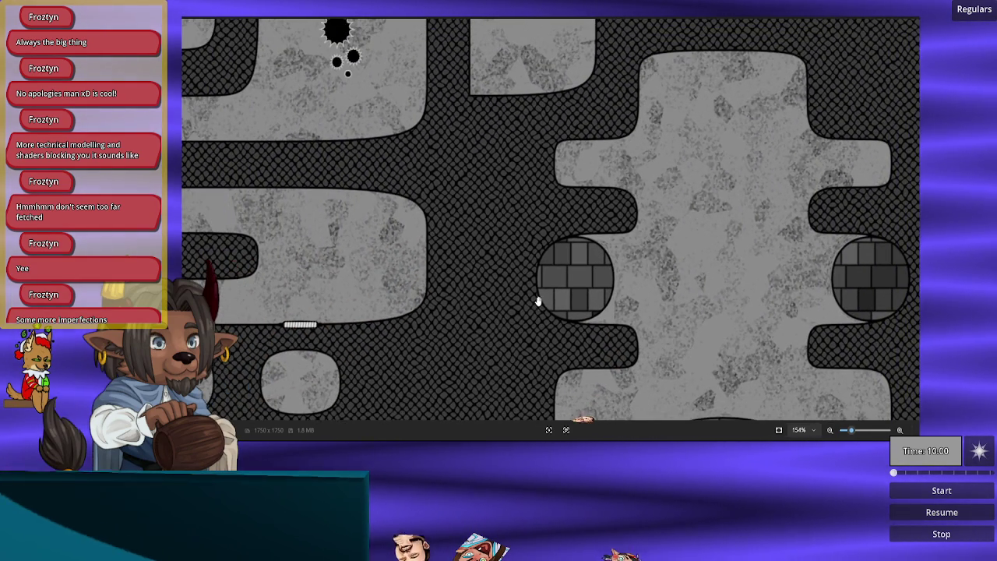
scroll(535, 296, "down", 5)
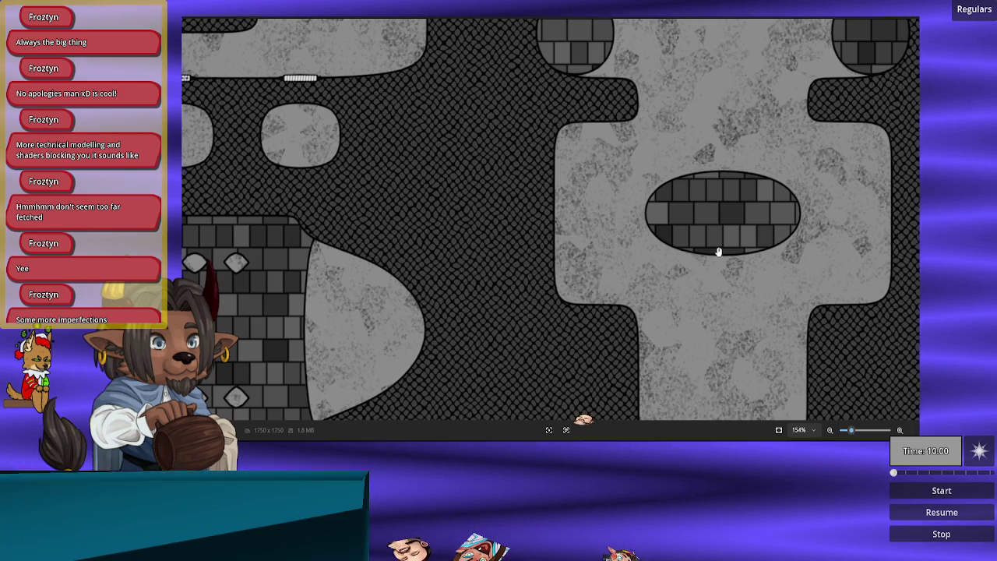
key("alt+Tab")
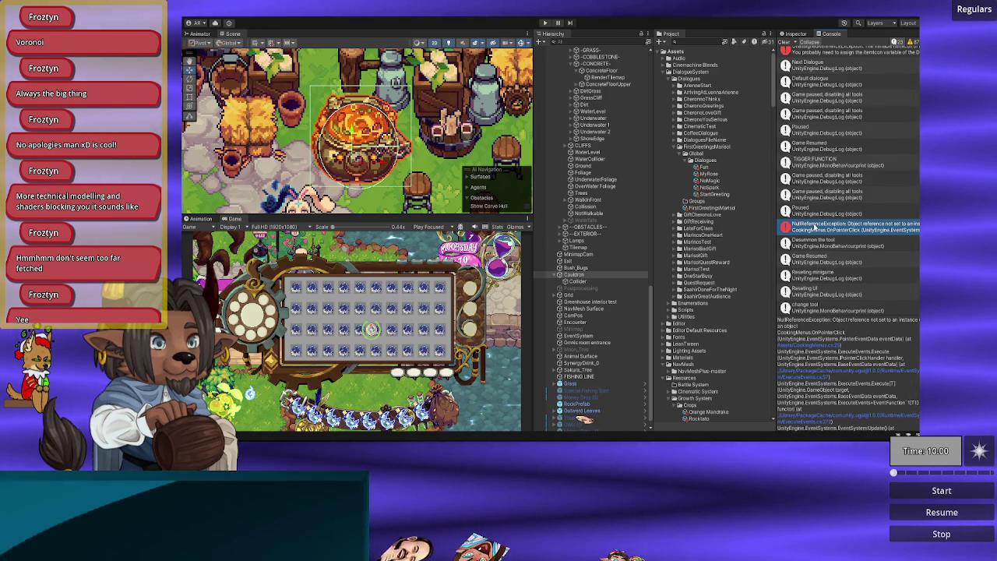
Step: Bring CookingMenus.cs forward in VS Code and place the cursor after line 26's closing brace
key("alt+Tab")
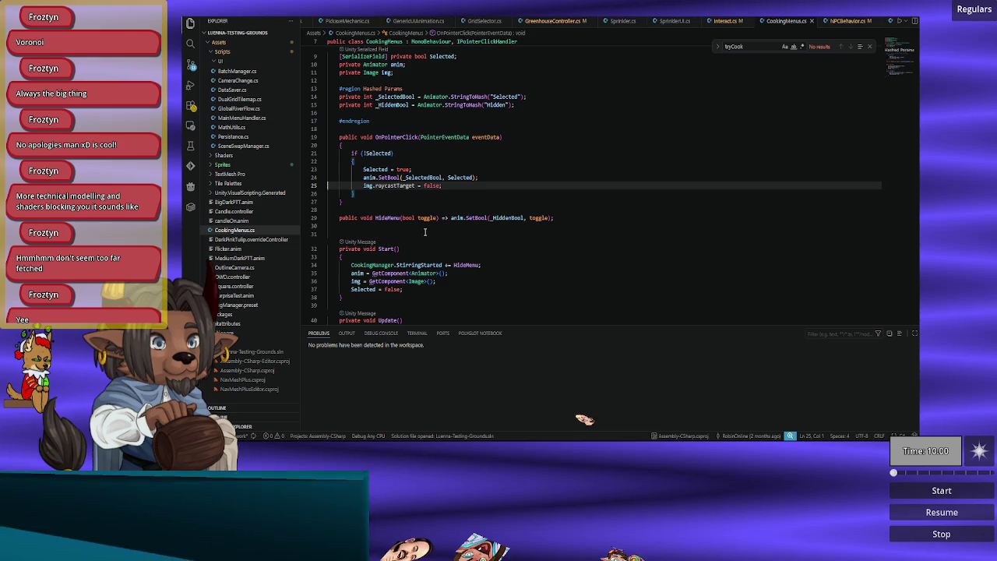
scroll(483, 203, "up", 2)
left_click(461, 228)
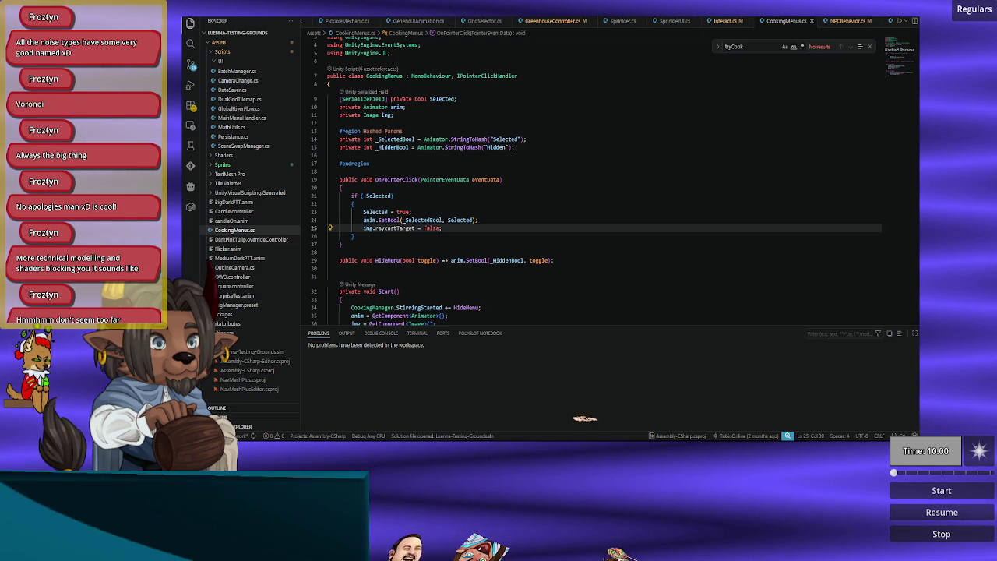
left_click(553, 239)
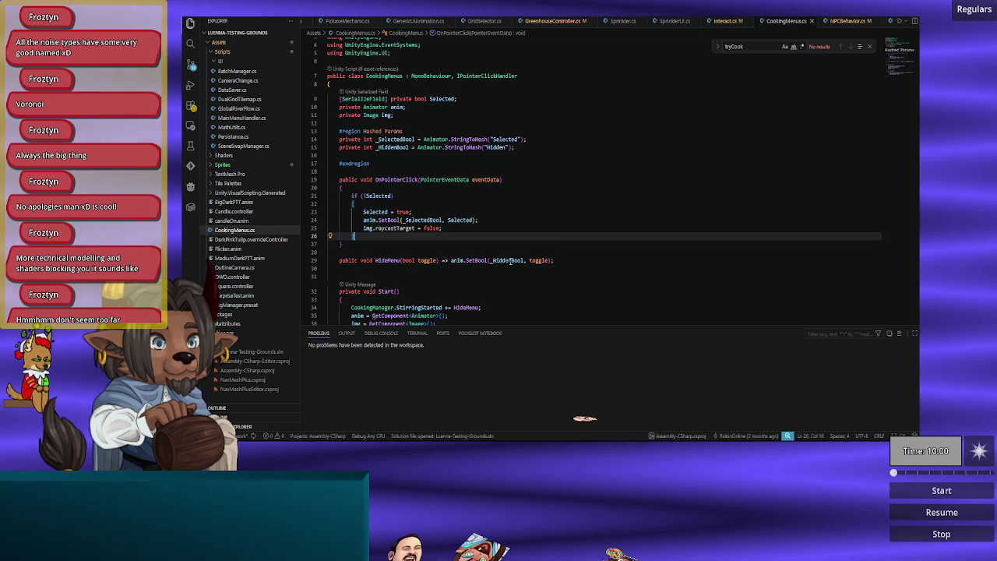
scroll(510, 261, "up", 1)
scroll(511, 261, "up", 1)
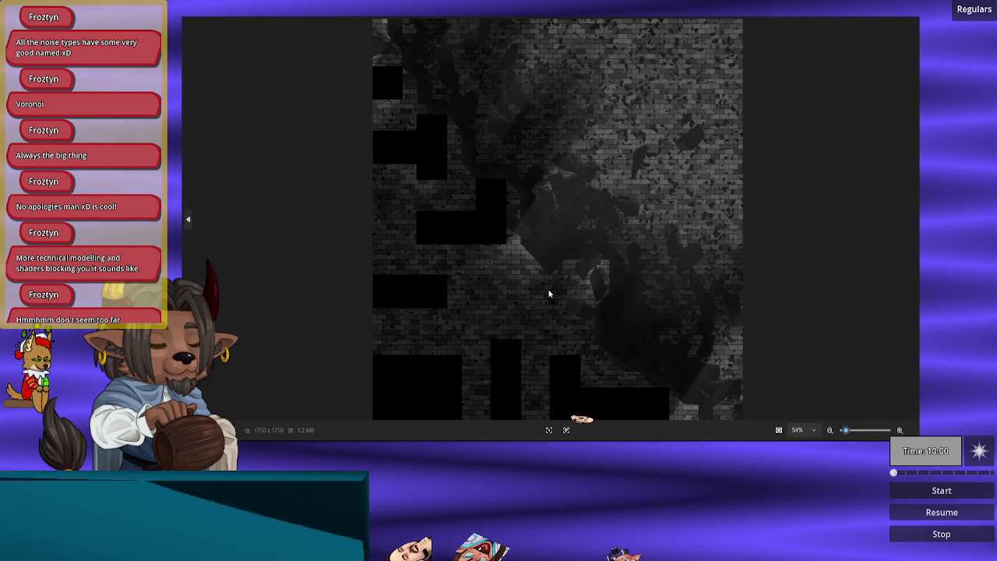
Step: Zoom and pan across the enlarged brick-wall texture to inspect its upper and lower parts
scroll(549, 293, "up", 1)
scroll(550, 289, "down", 1)
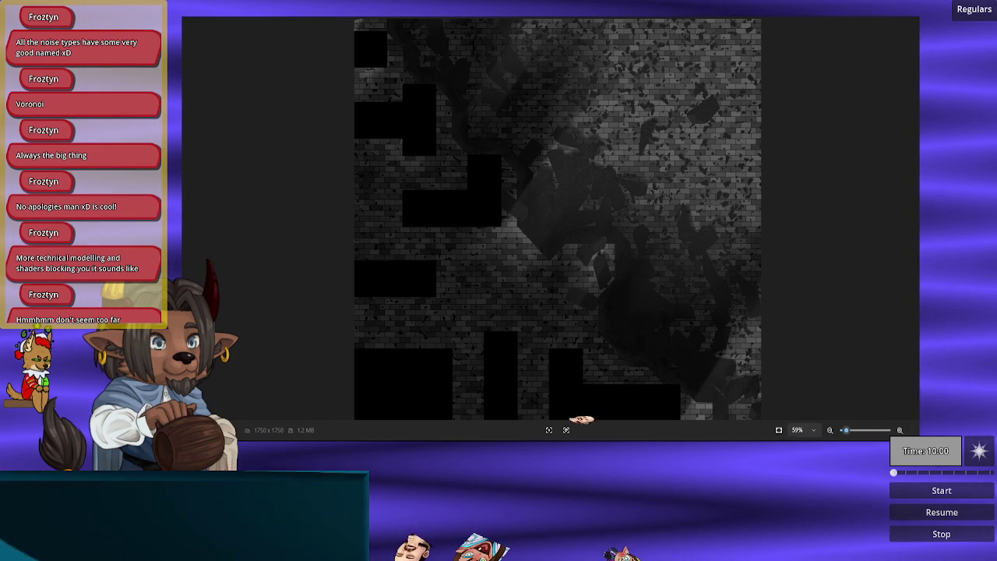
scroll(624, 265, "up", 3)
mouse_move(626, 263)
left_mouse_down()
mouse_move(539, 304)
mouse_move(544, 268)
left_mouse_up()
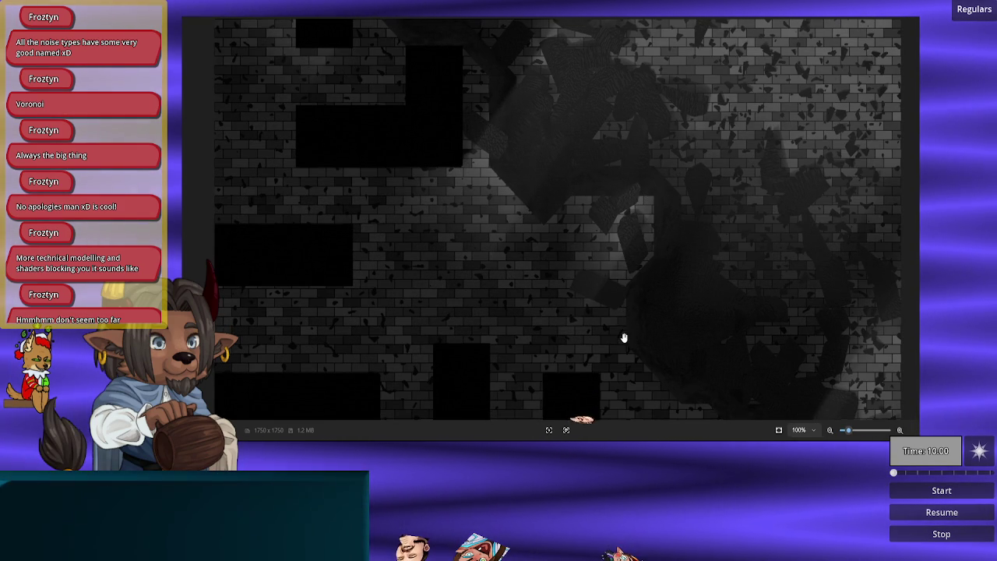
left_click_drag(624, 338, 610, 207)
mouse_move(599, 140)
left_mouse_down()
mouse_move(610, 111)
mouse_move(604, 274)
left_mouse_up()
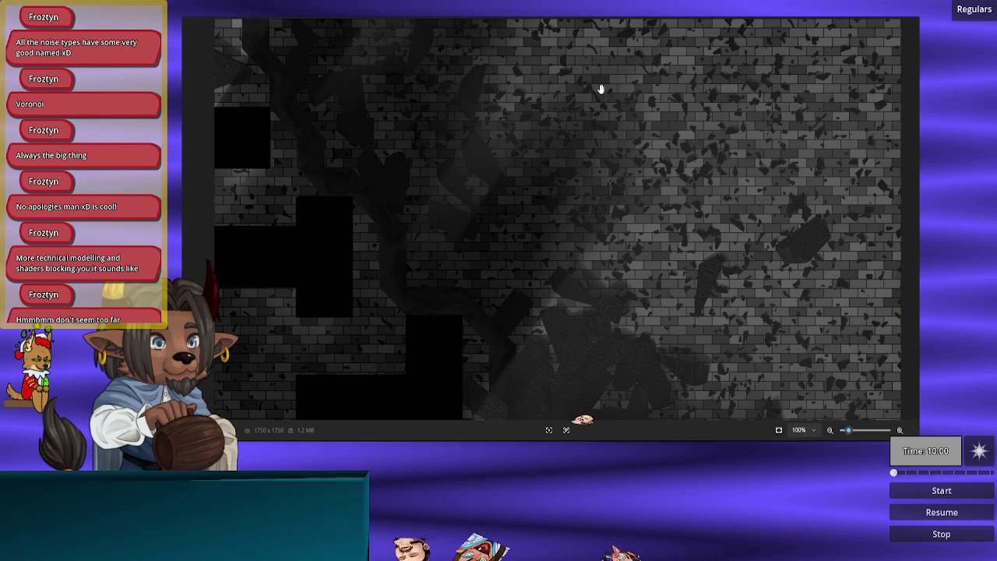
left_click_drag(629, 272, 665, 104)
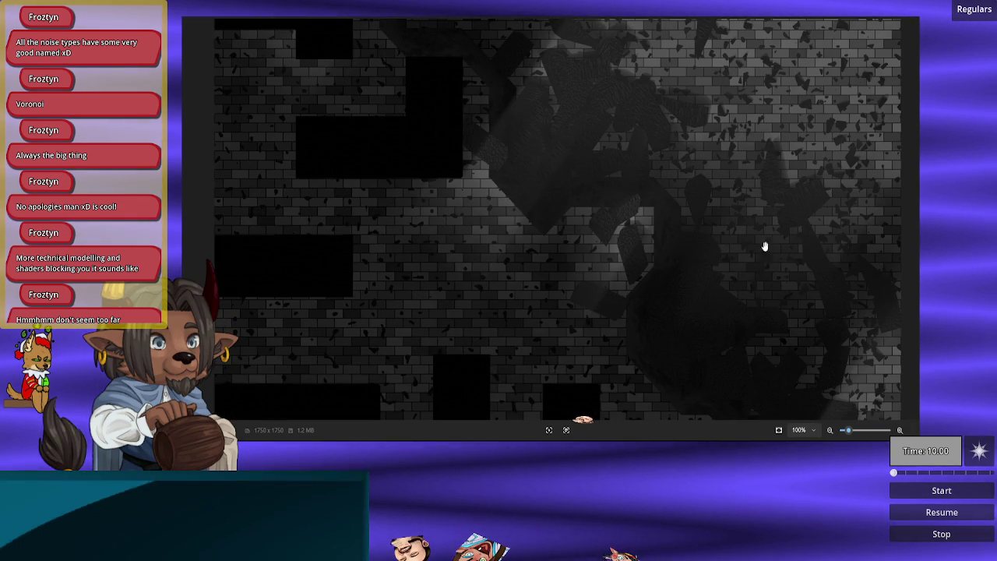
left_click_drag(726, 94, 748, 289)
left_click_drag(730, 148, 687, 236)
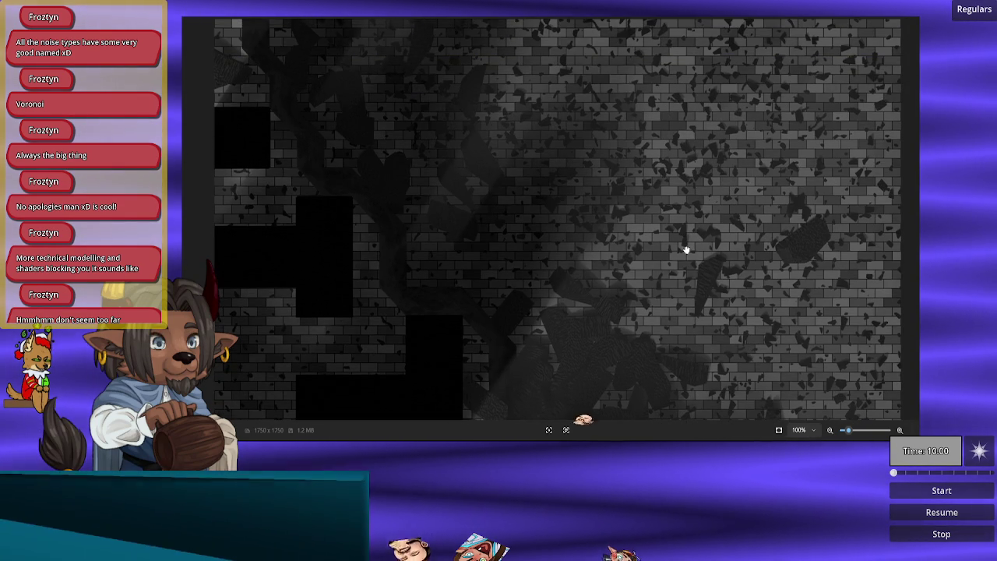
Step: Zoom the brick texture once more, then return from VS Code to the map texture in Photos
scroll(676, 259, "up", 5)
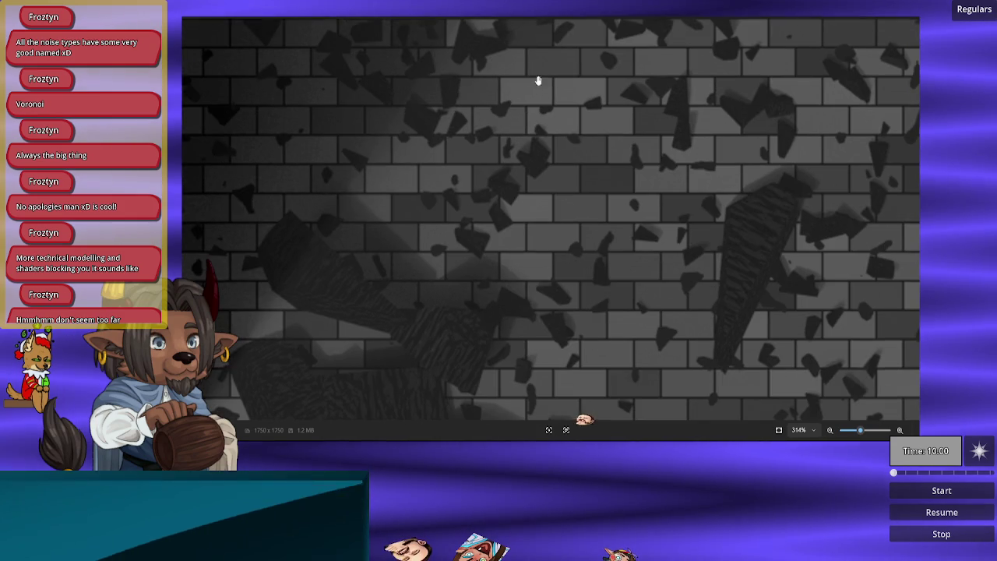
scroll(616, 203, "up", 3)
scroll(621, 203, "down", 10)
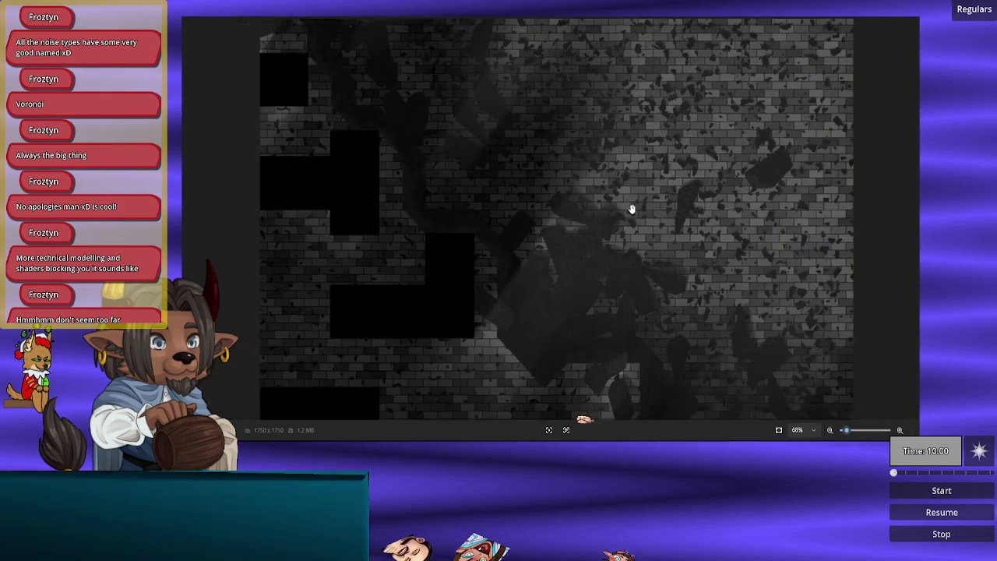
key("alt+Tab")
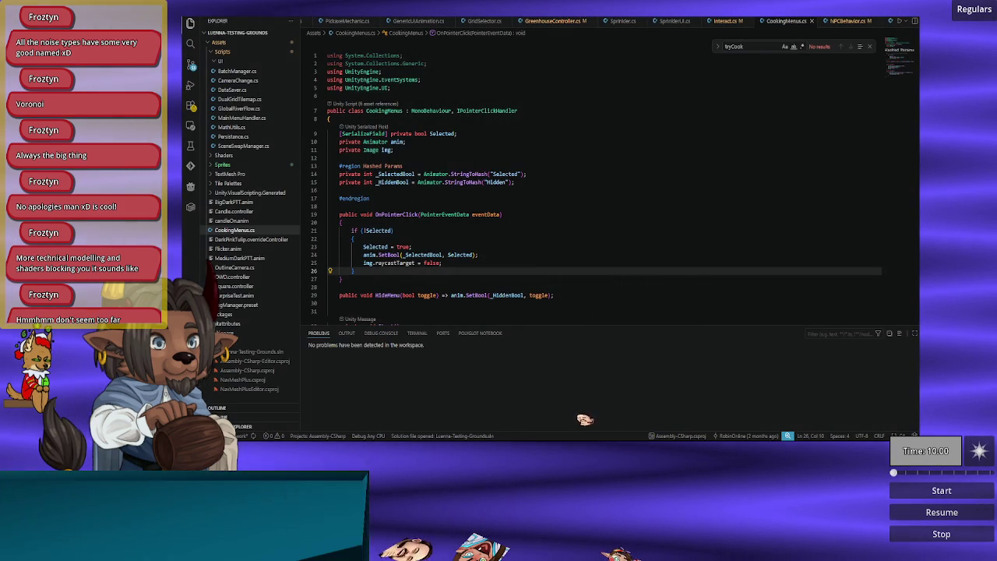
key("alt+Tab")
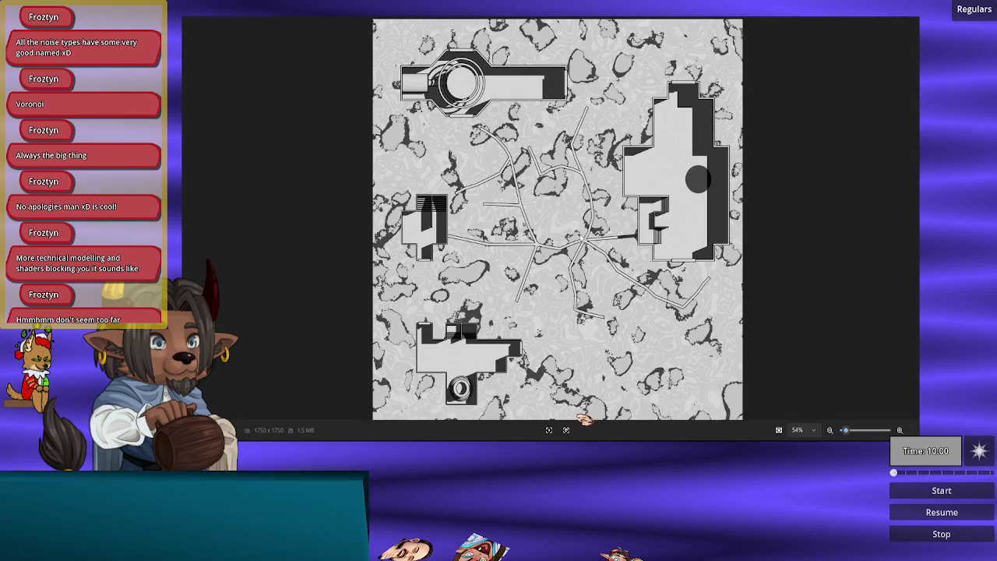
scroll(542, 306, "up", 5)
left_click_drag(542, 307, 528, 204)
scroll(467, 179, "up", 3)
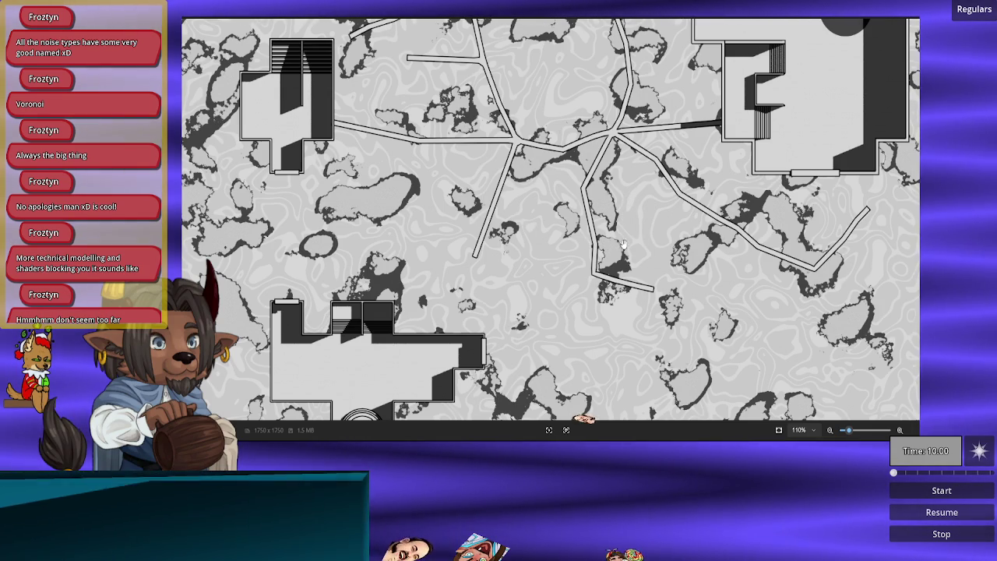
scroll(686, 194, "down", 1)
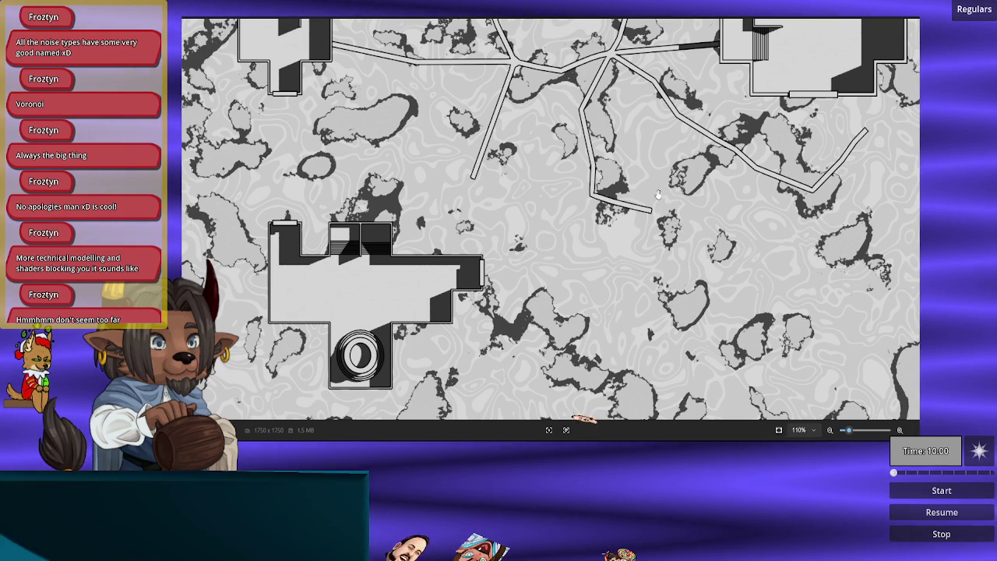
scroll(635, 163, "up", 5)
scroll(588, 231, "up", 5)
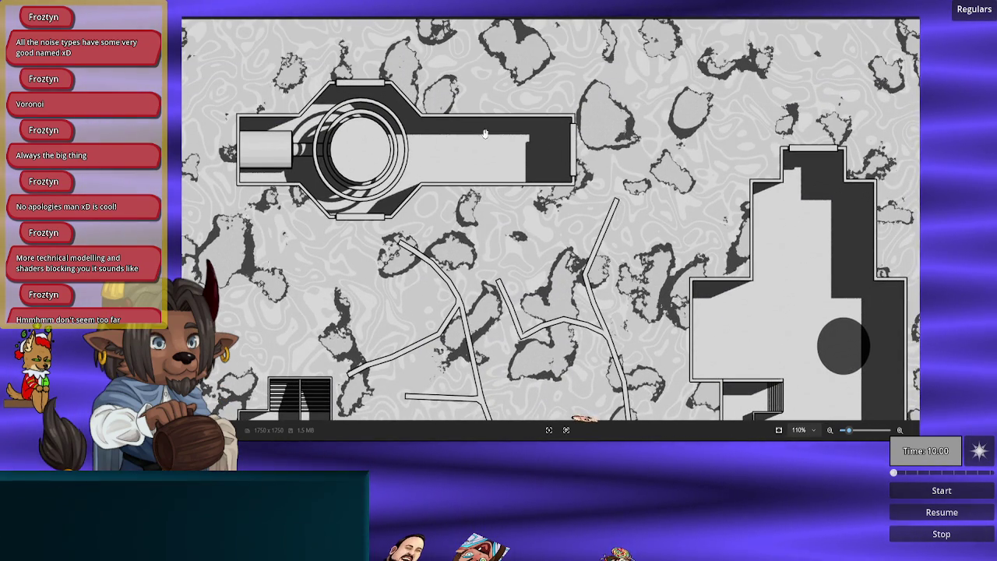
scroll(613, 307, "down", 4)
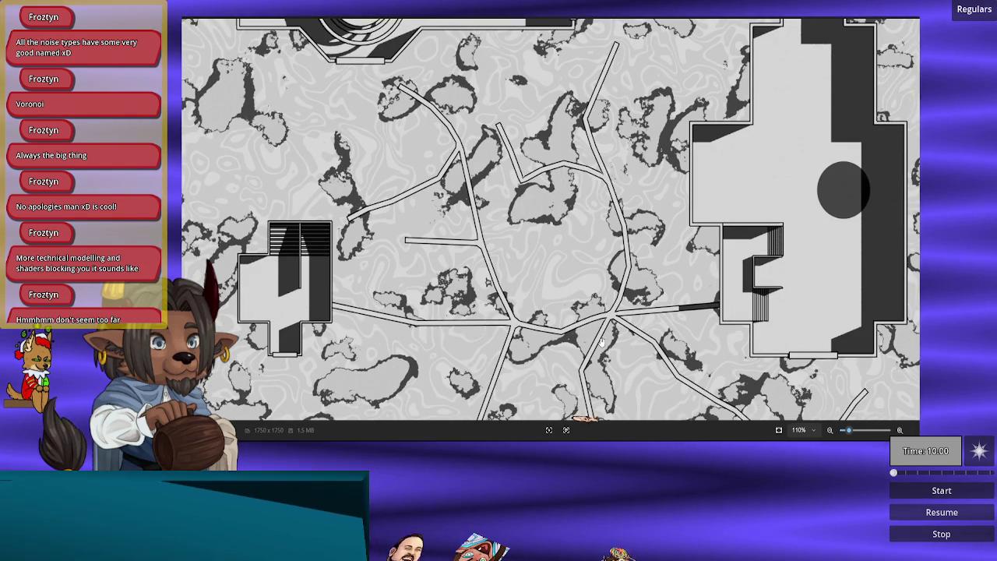
scroll(601, 342, "down", 6)
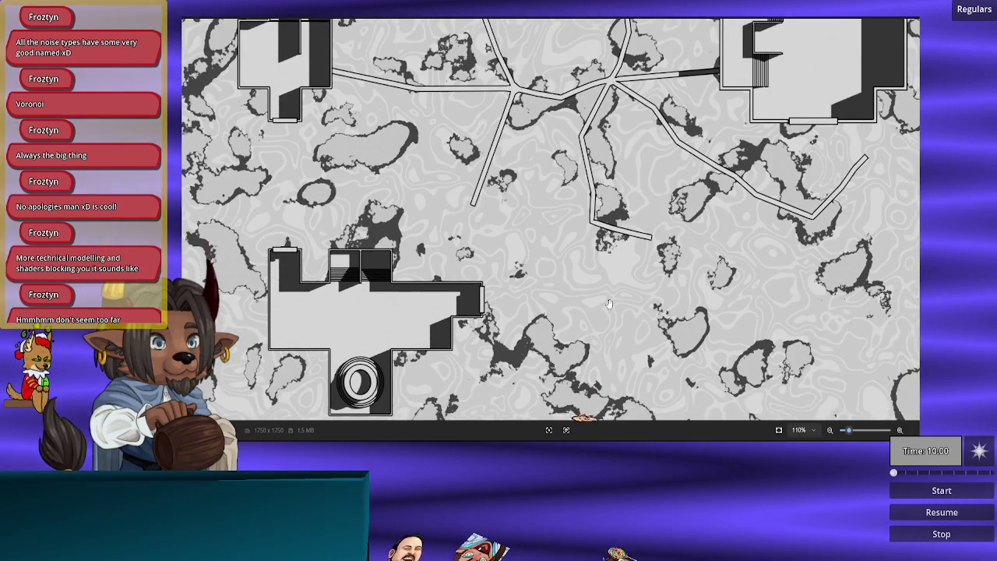
scroll(607, 298, "down", 1)
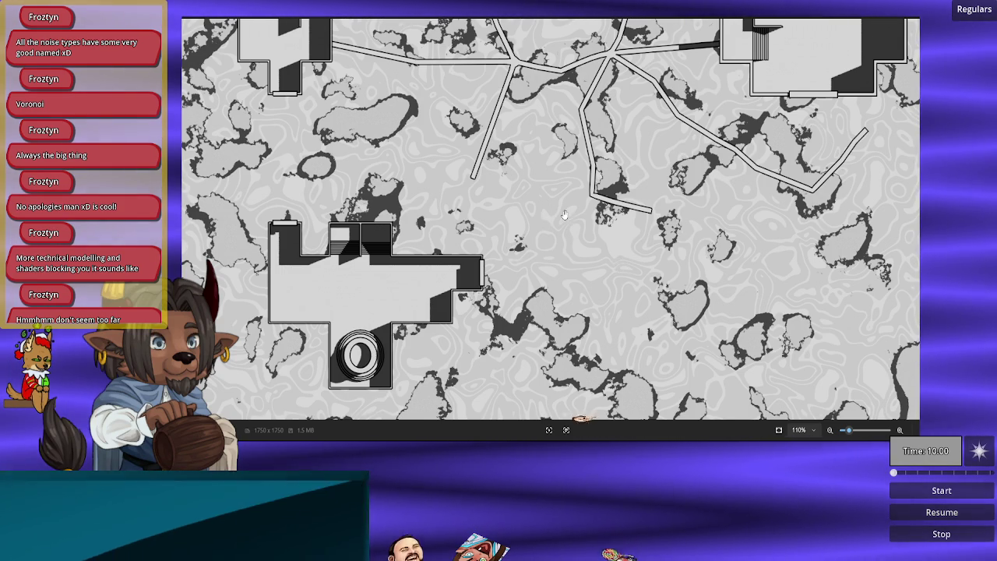
scroll(585, 206, "up", 5)
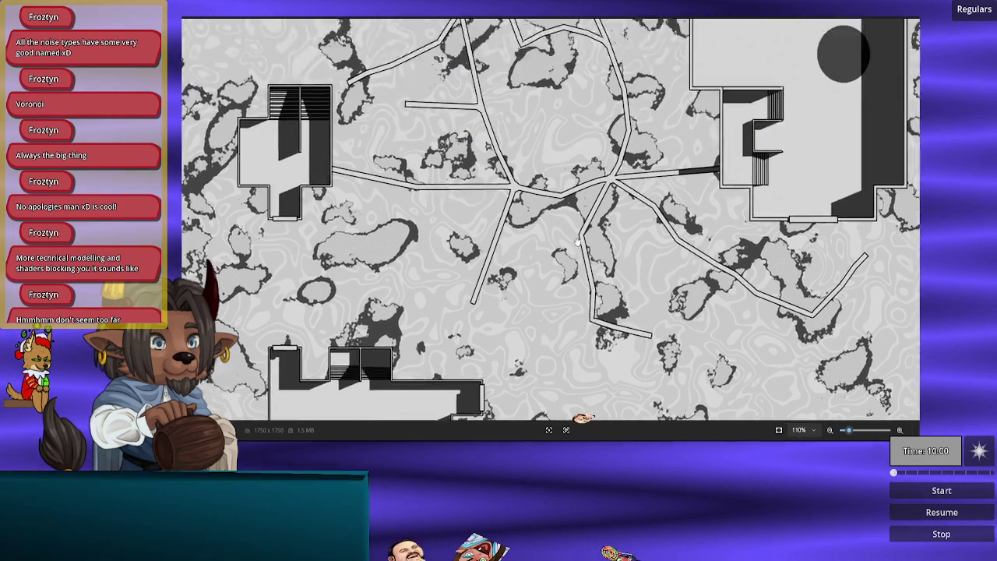
scroll(576, 195, "up", 3)
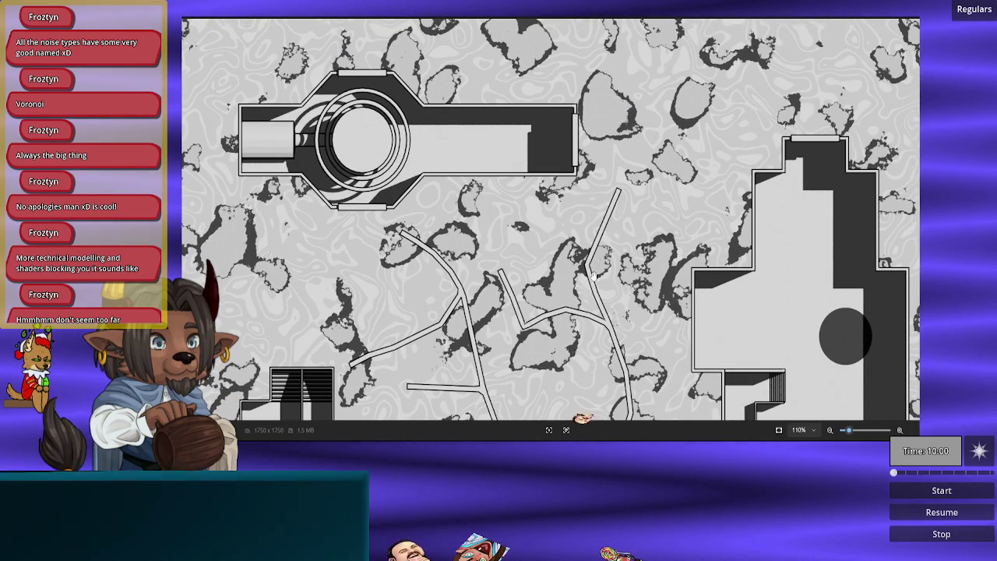
scroll(612, 362, "down", 3)
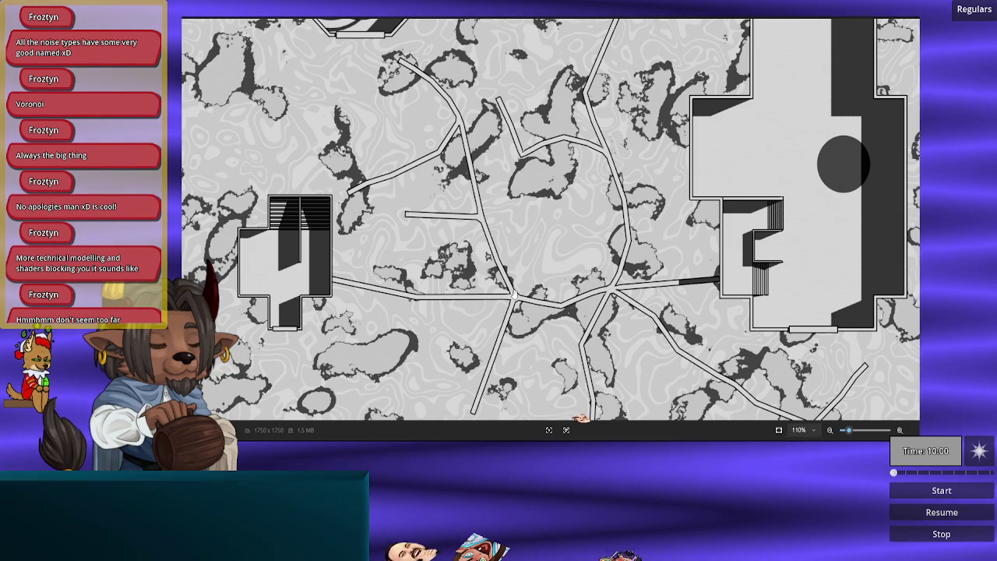
scroll(538, 304, "down", 3)
scroll(601, 253, "down", 2)
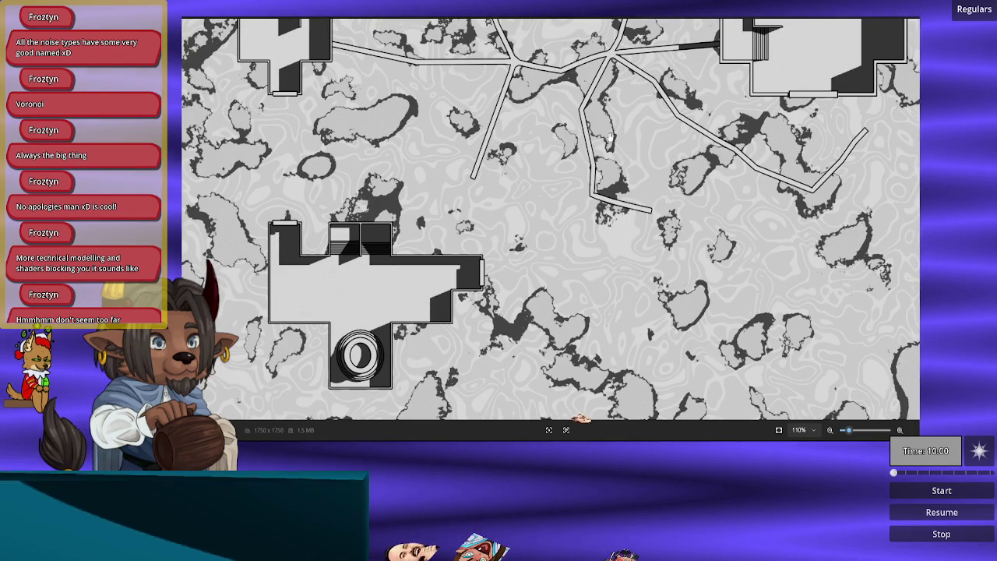
scroll(609, 148, "down", 9)
scroll(556, 149, "up", 4)
scroll(556, 149, "up", 1)
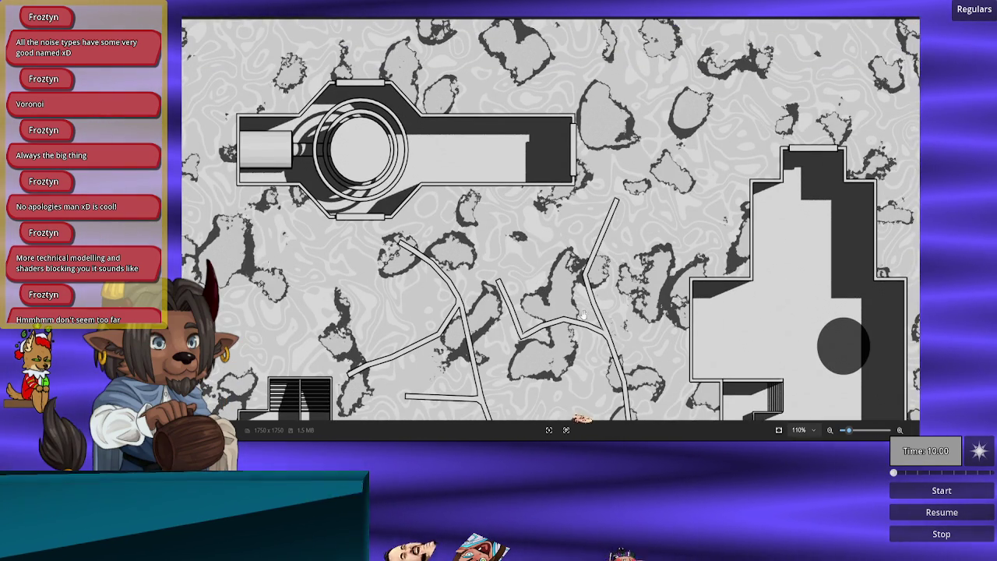
scroll(600, 293, "down", 5)
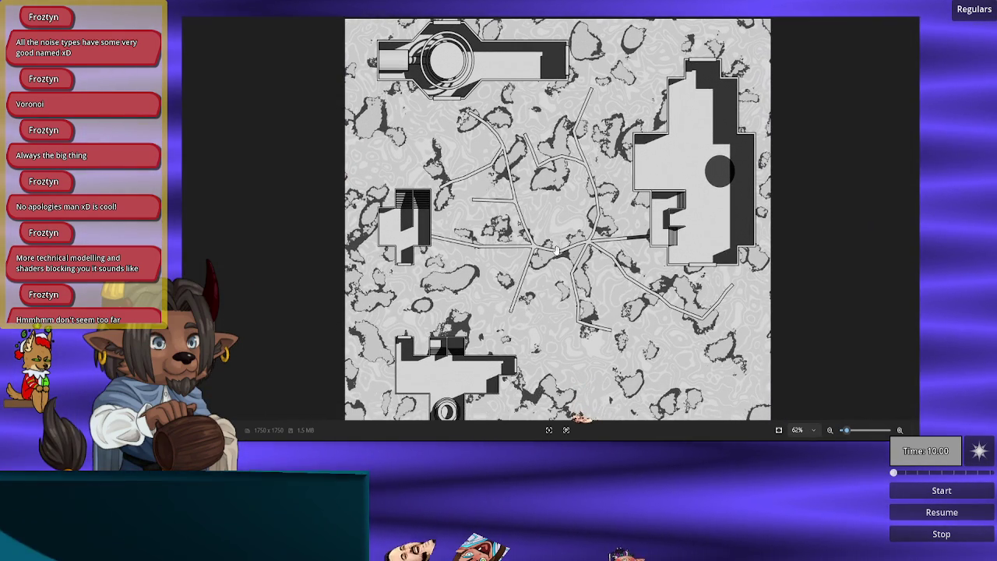
scroll(577, 310, "down", 2)
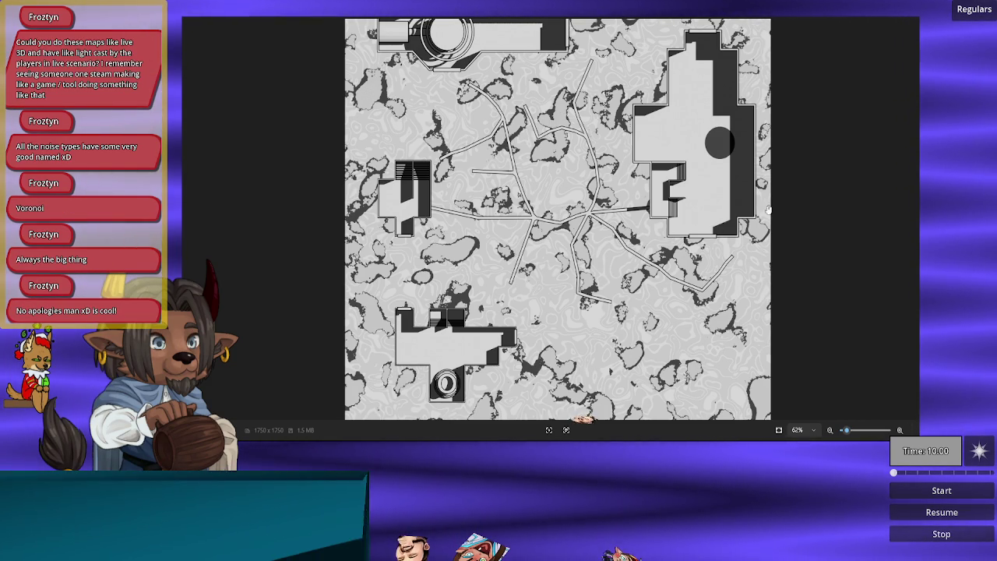
Step: Switch from the Photos map image back to CookingMenus.cs in VS Code
key("alt+Tab")
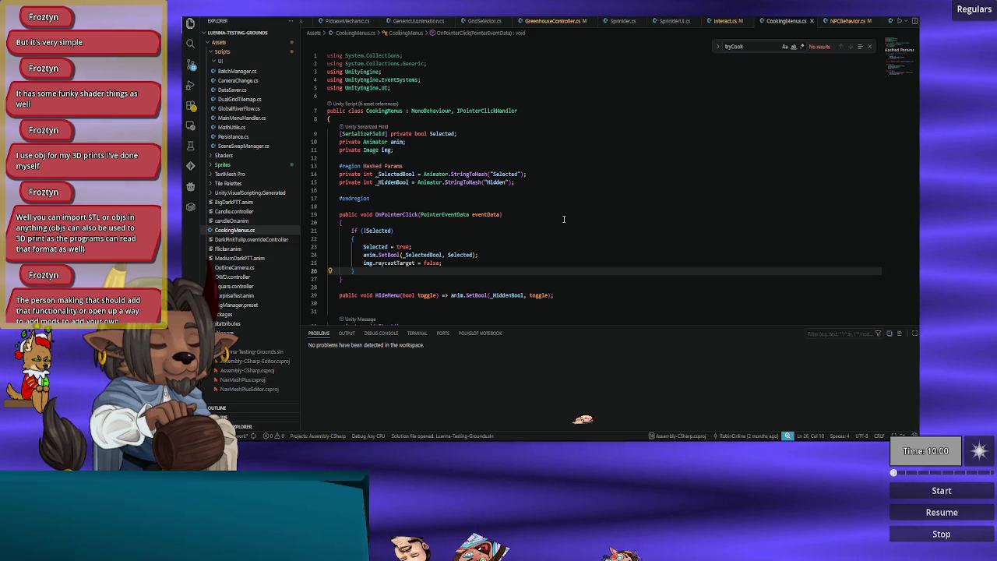
Step: Switch to Sprinkler.cs to show its Interact and DisplaySprinklerUI methods
key("ctrl+Tab")
Step: Review the ToggleMovement occurrences and the base.Interact() call in Sprinkler.cs
scroll(439, 273, "down", 5)
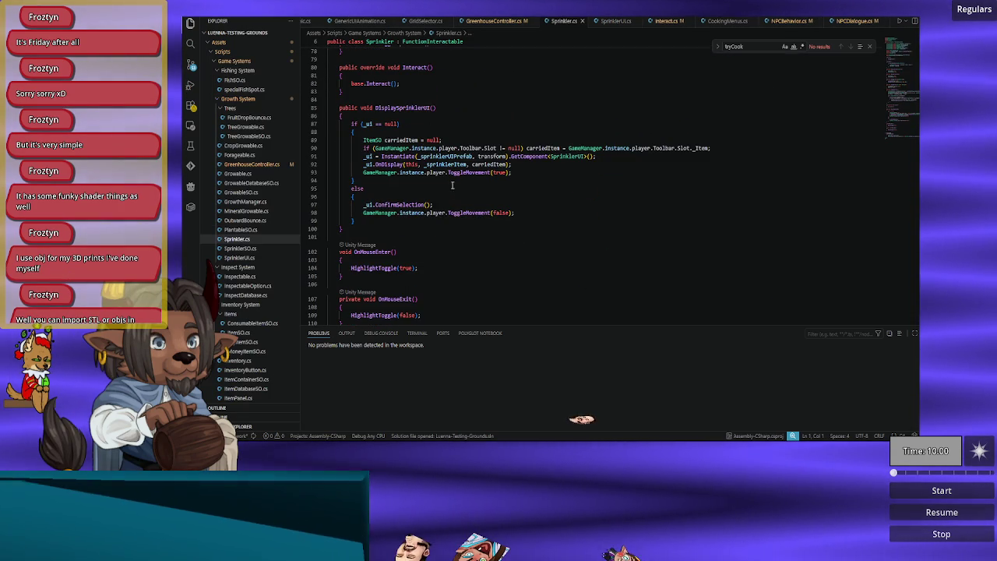
double_click(468, 172)
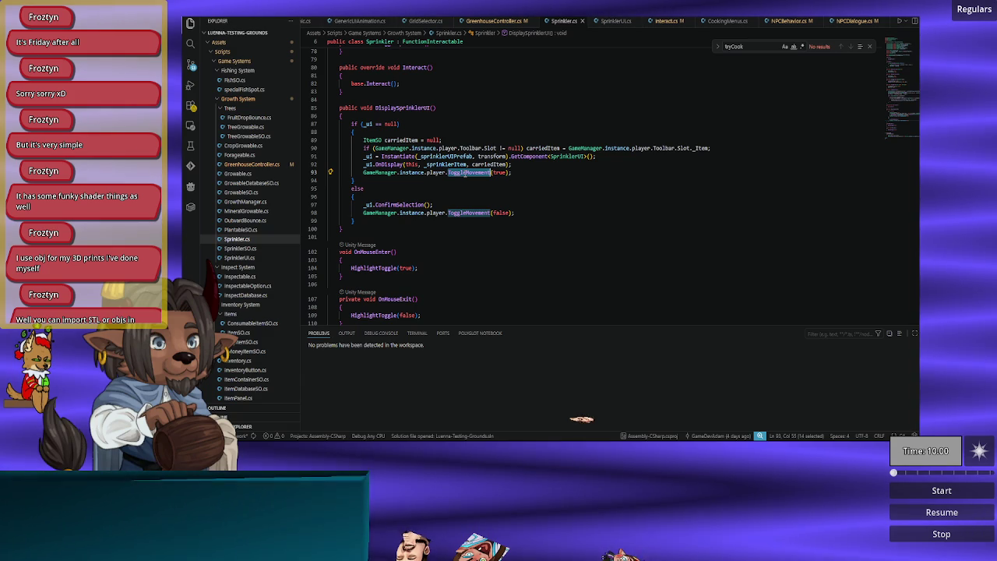
left_click(466, 172)
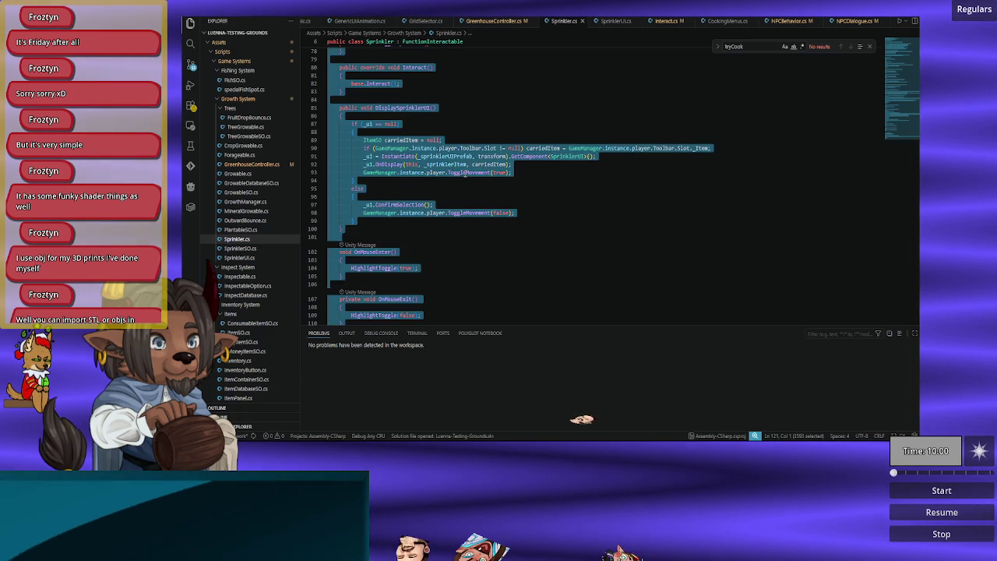
scroll(569, 294, "up", 2)
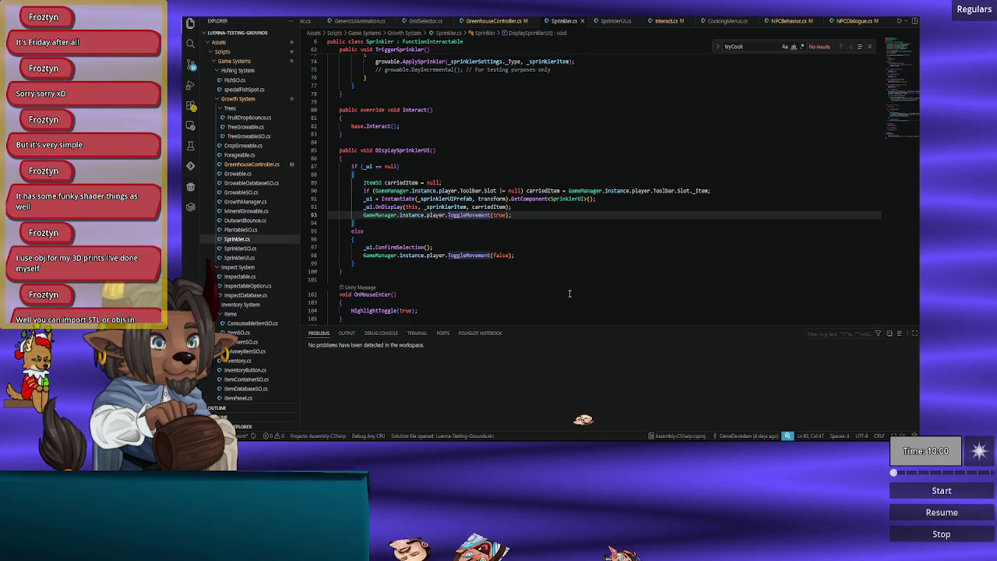
scroll(570, 294, "up", 3)
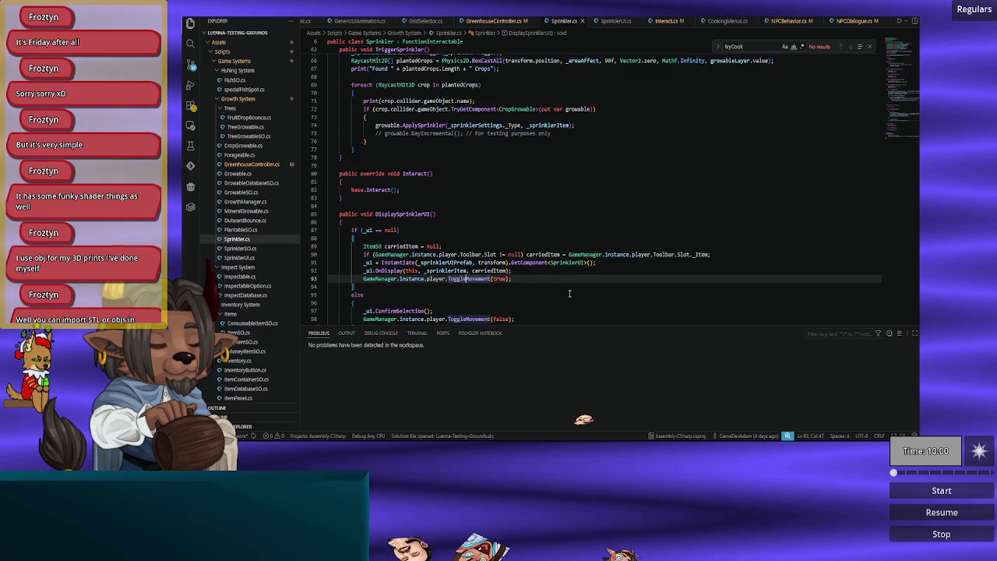
left_click(408, 185)
left_click(424, 192)
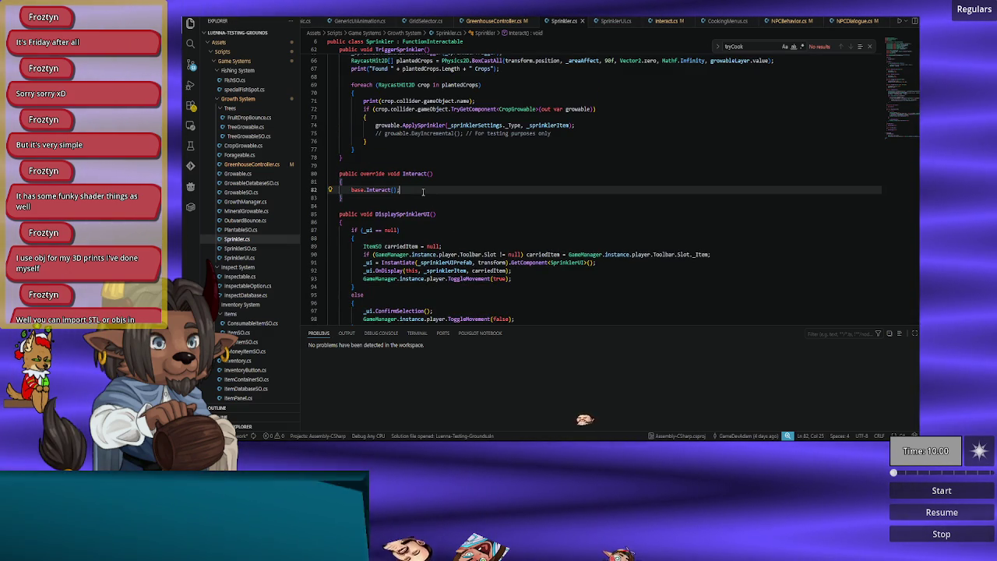
scroll(423, 192, "up", 20)
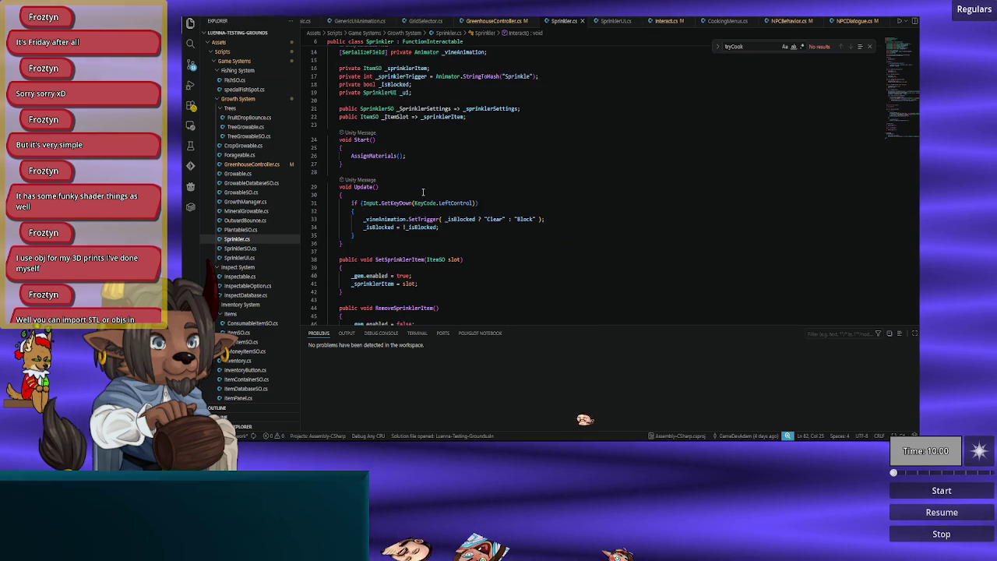
scroll(423, 191, "down", 16)
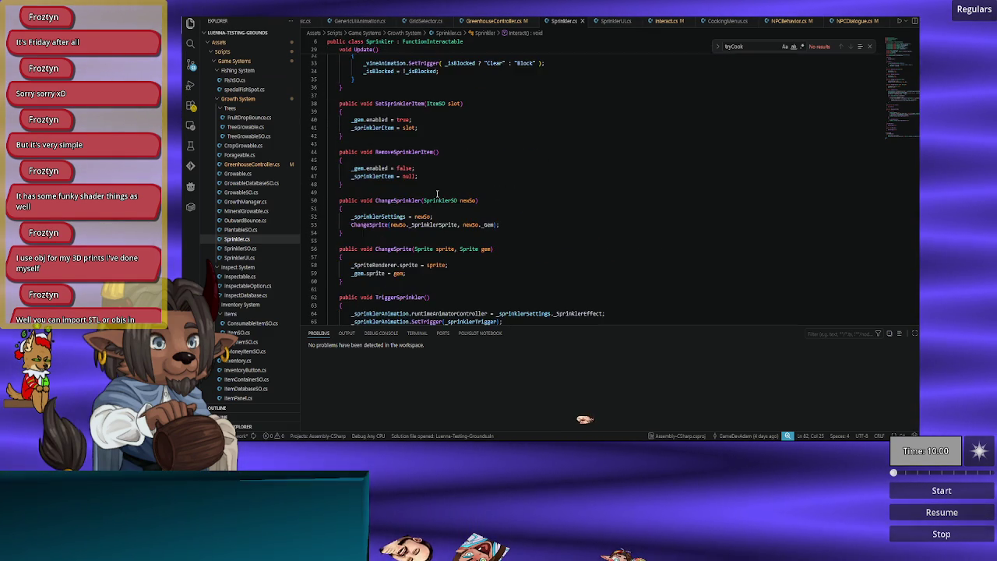
scroll(473, 221, "down", 8)
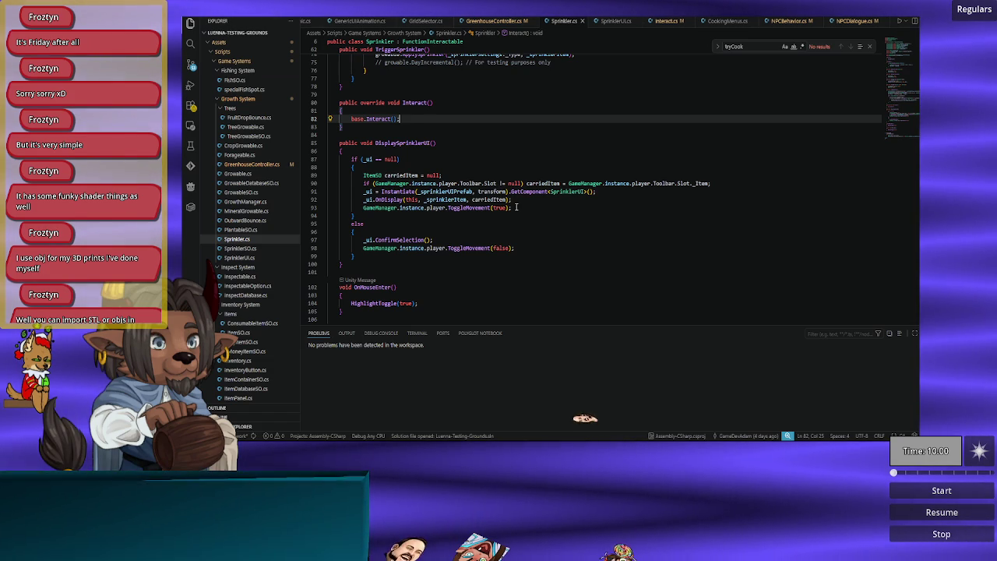
Step: Delete the GameManager ToggleMovement(true) line after _ui.OnDisplay in DisplaySprinklerUI
left_click(516, 208)
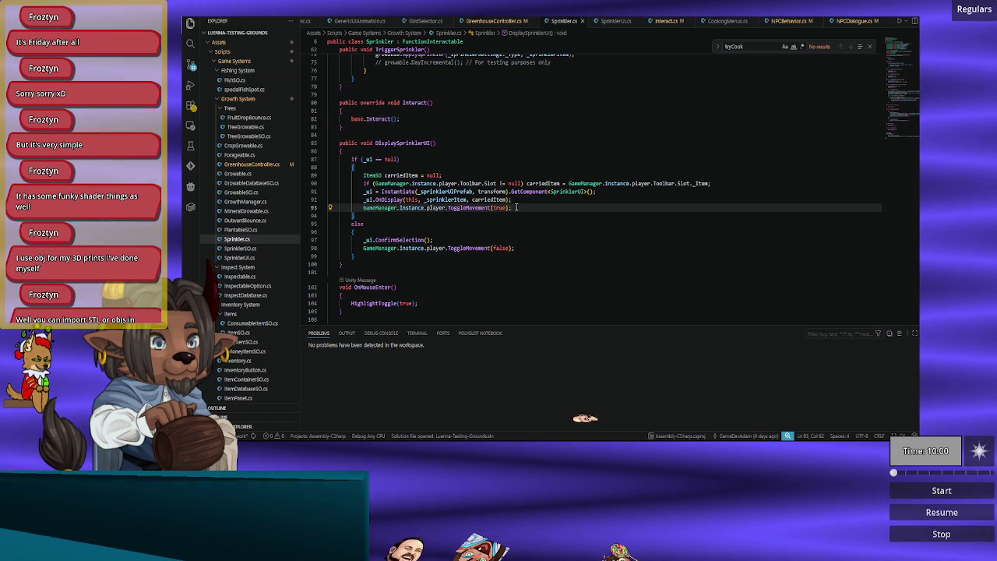
key("shift+Up")
key("BackSpace")
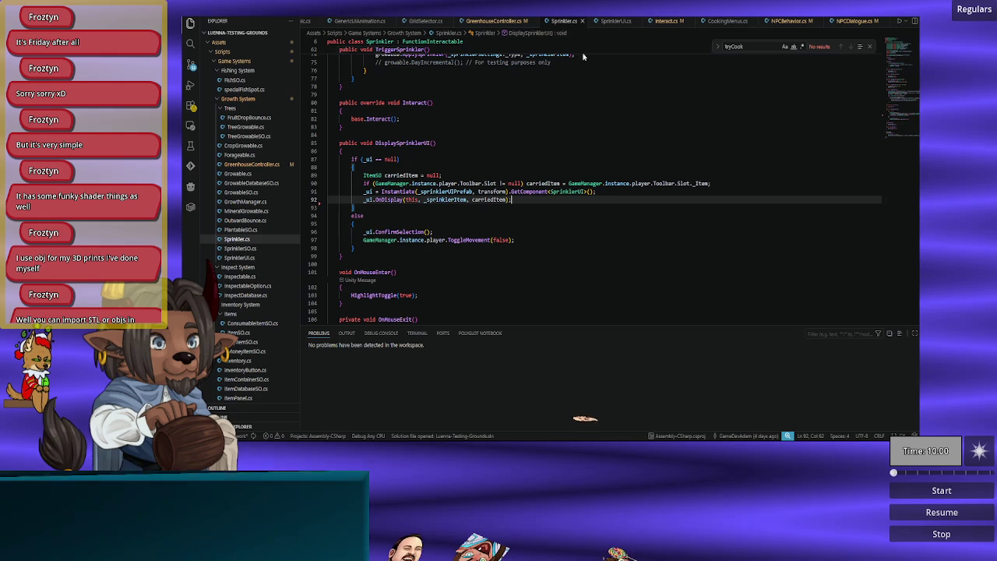
Step: Remove the '!' from the if (interact.InteractionHandler()) condition in playerManager.cs
left_click(666, 20)
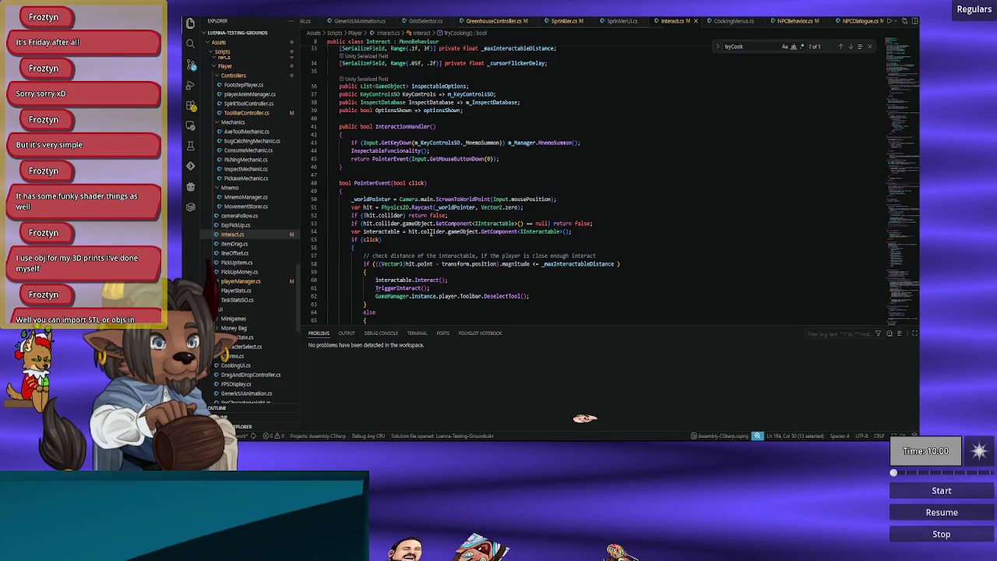
scroll(430, 231, "up", 2)
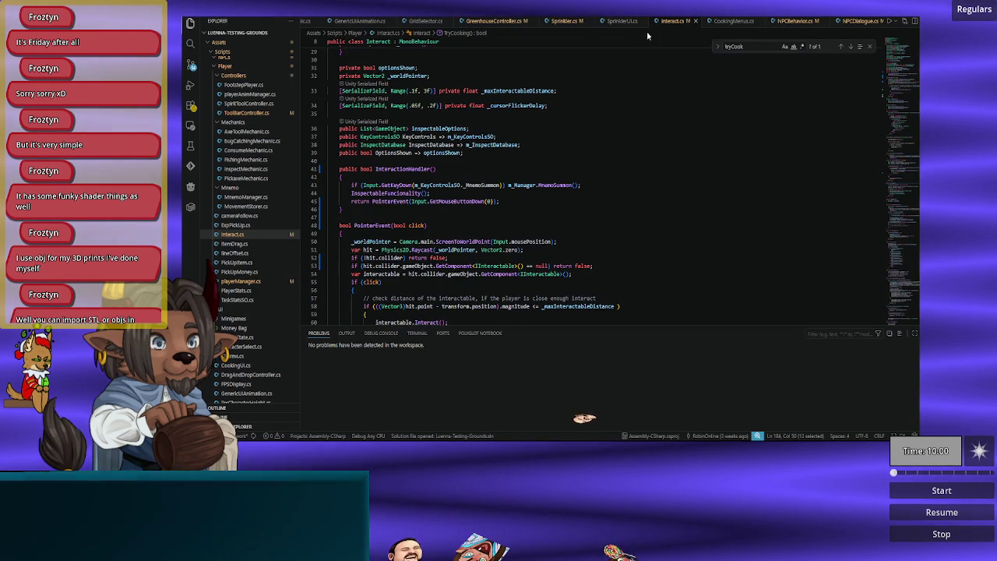
scroll(347, 21, "up", 5)
scroll(352, 23, "up", 3)
left_click(351, 22)
scroll(404, 224, "down", 4)
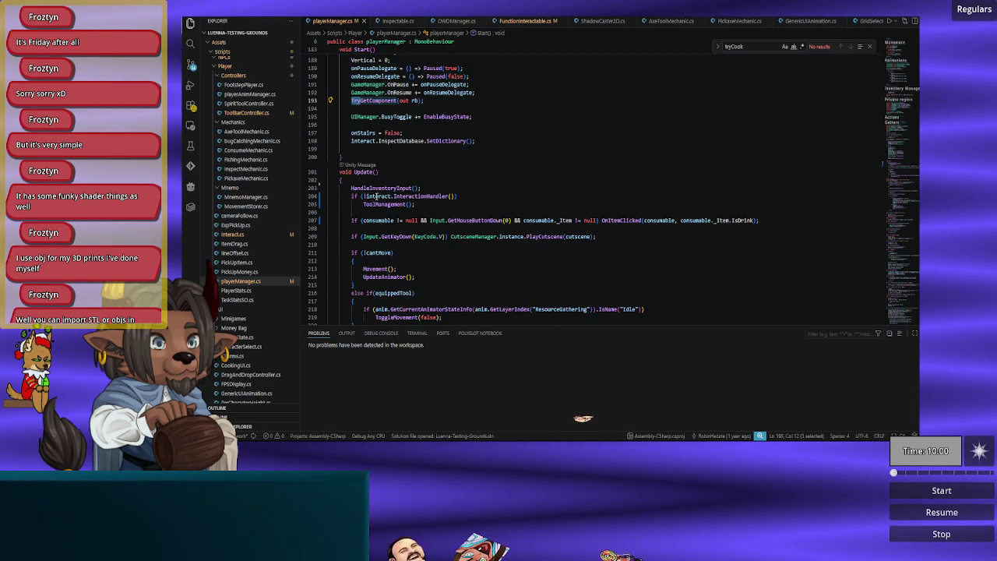
left_click(460, 196)
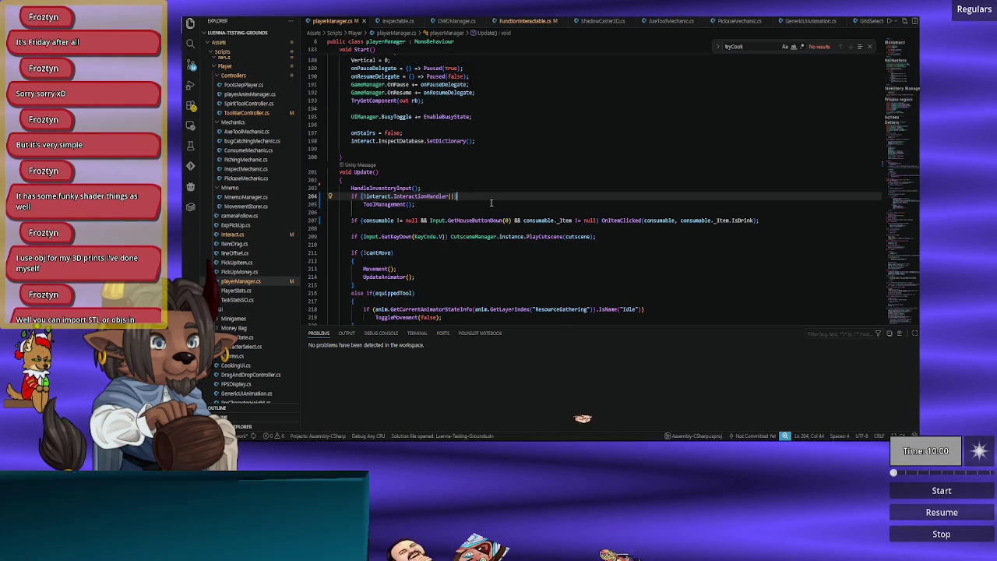
key("ctrl+Left")
key("ctrl+Left")
key("ctrl+Left")
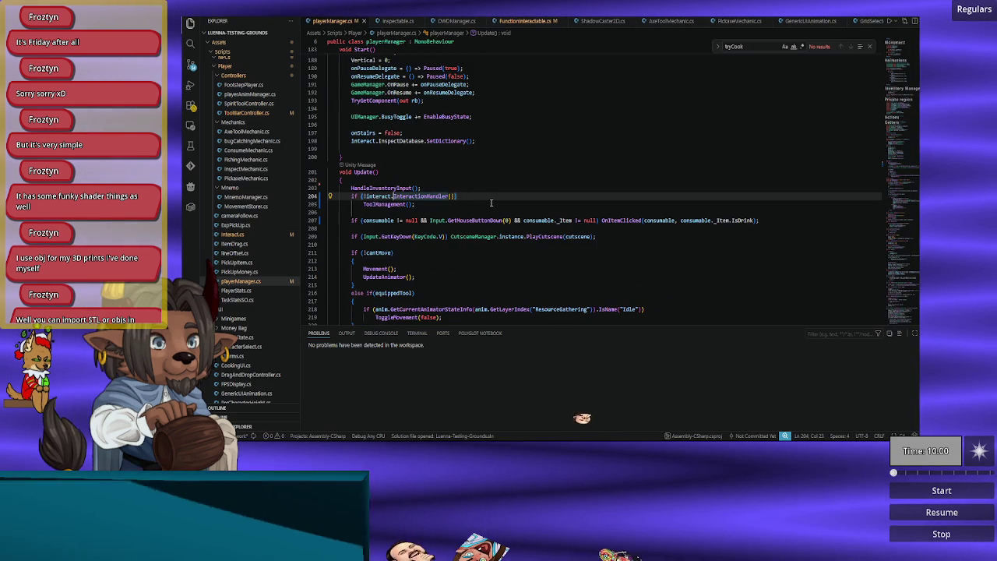
key("BackSpace")
Step: Add a brace block under the InteractionHandler condition followed by an else branch
key("End")
key("Return")
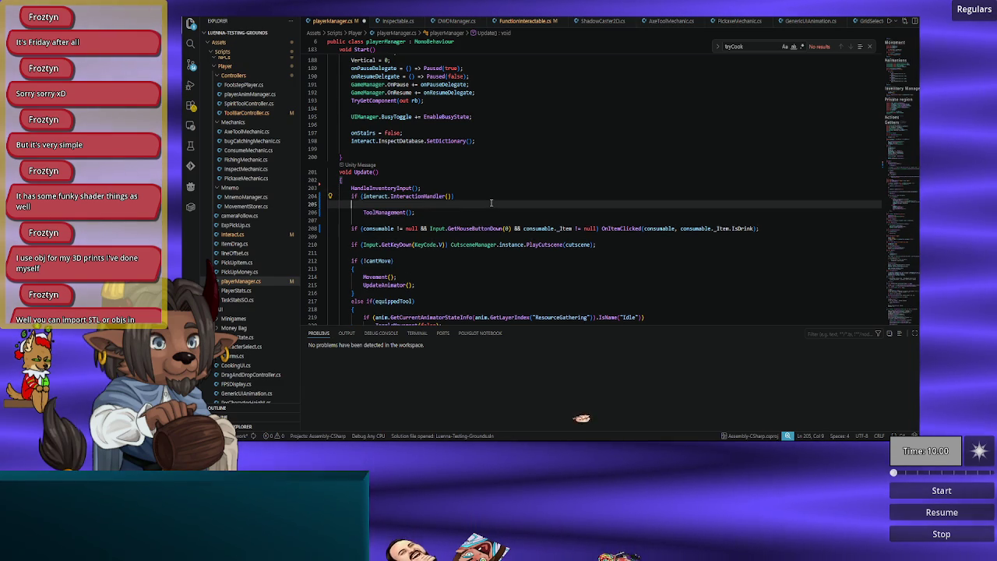
type("{")
key("Return")
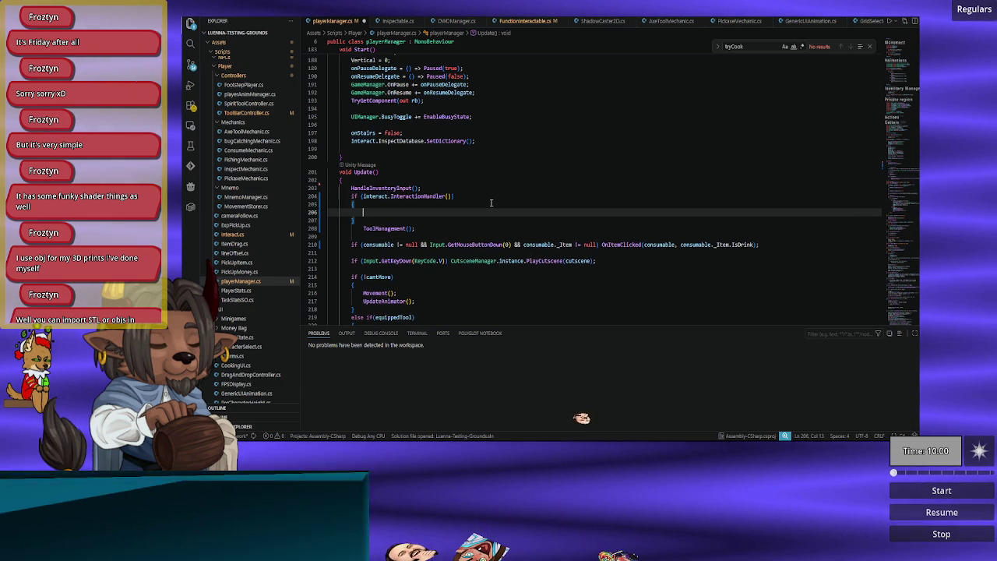
key("Down")
key("Return")
type("els")
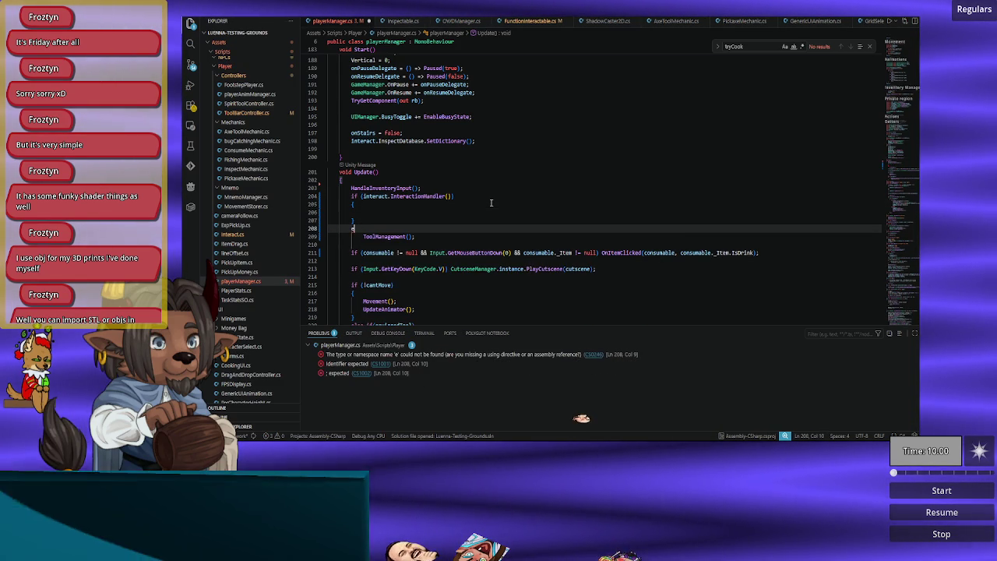
key("Tab")
Step: Drop the empty braces and write ToggleMovement(true); under the condition
key("shift+Up")
key("shift+Up")
key("BackSpace")
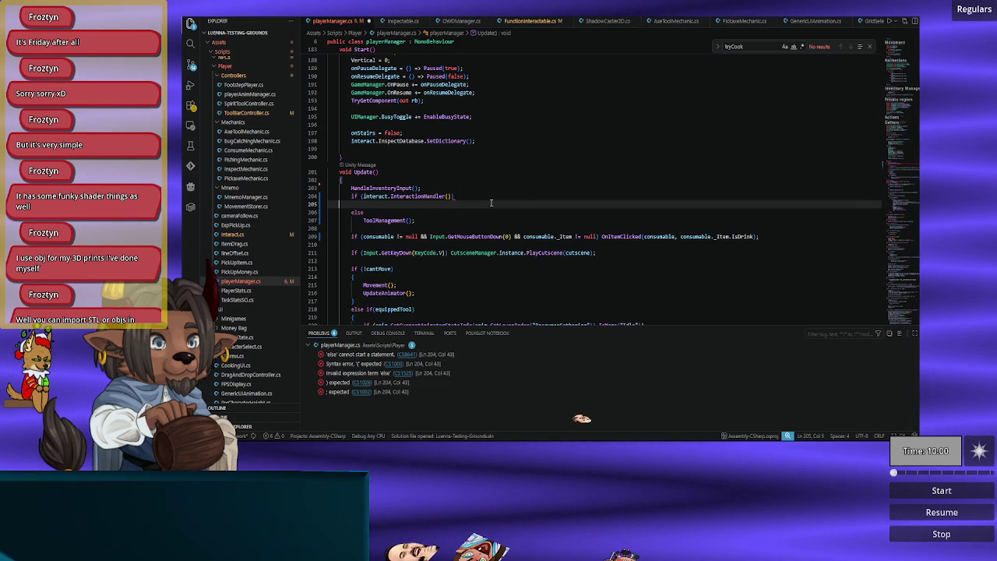
key("Tab")
key("Tab")
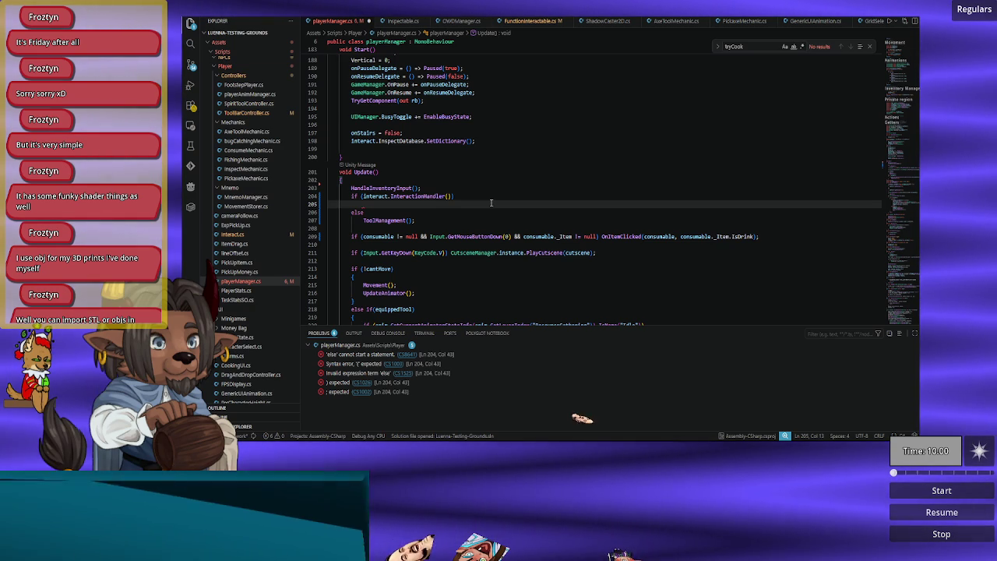
type("T")
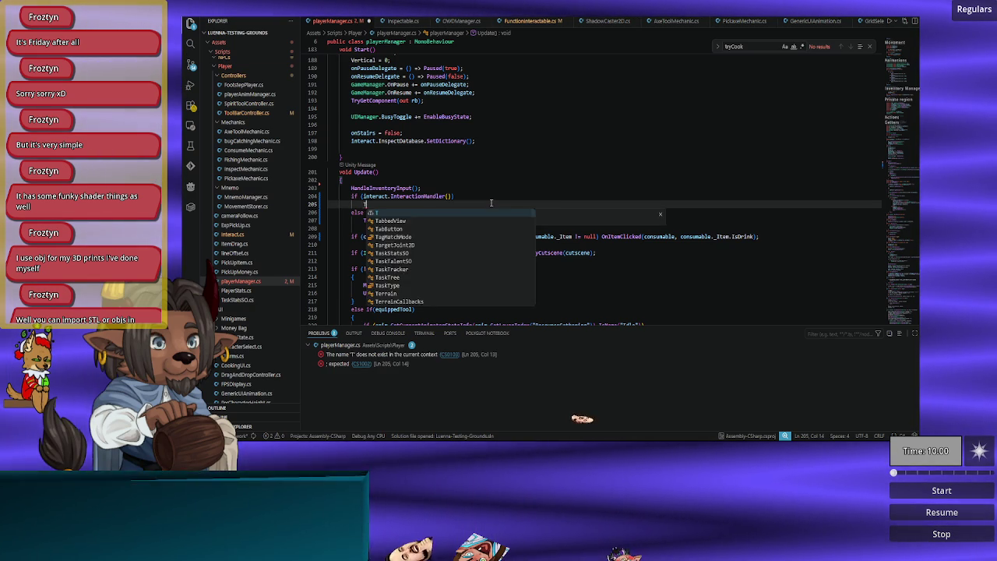
type("oggleMovement(")
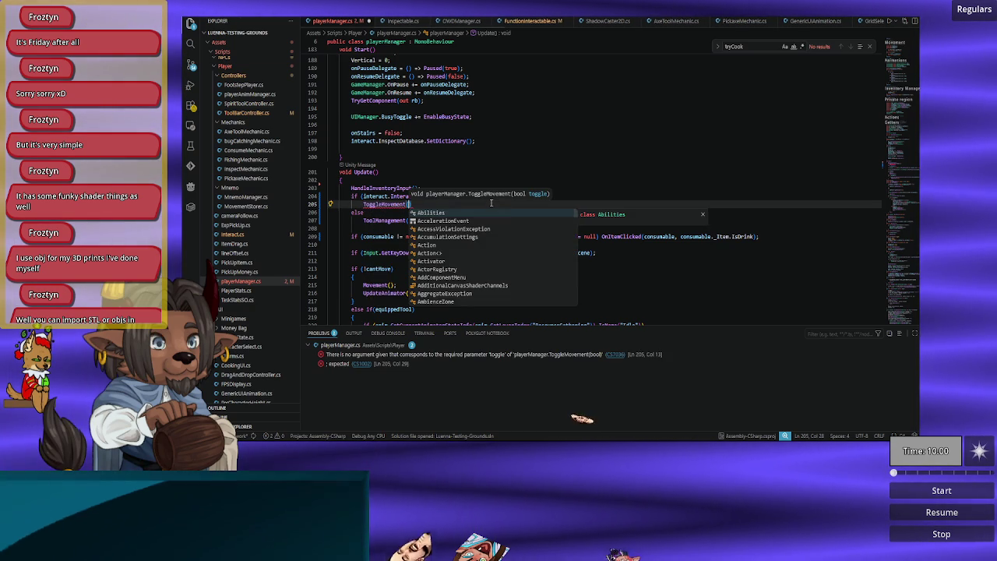
type("true)")
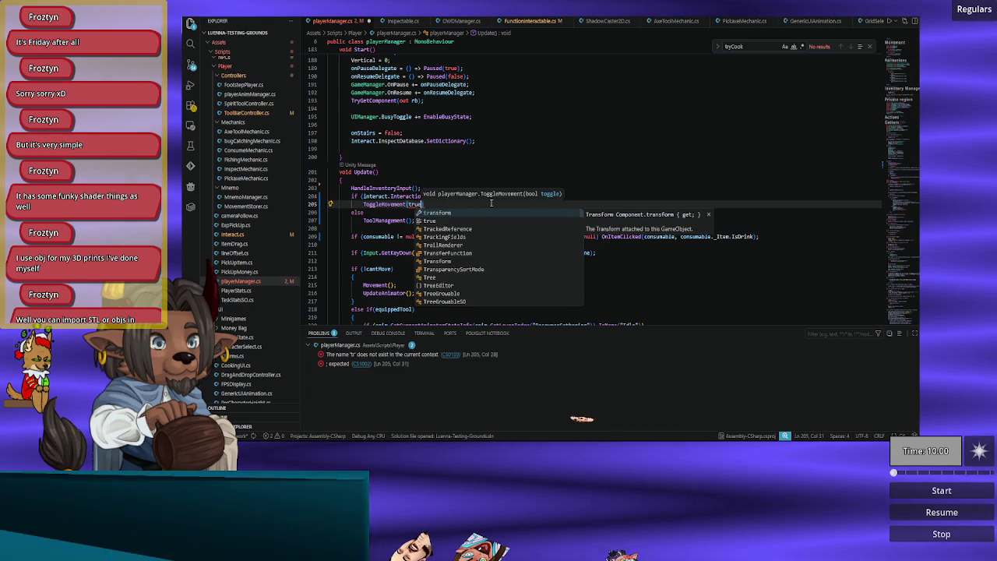
type(";")
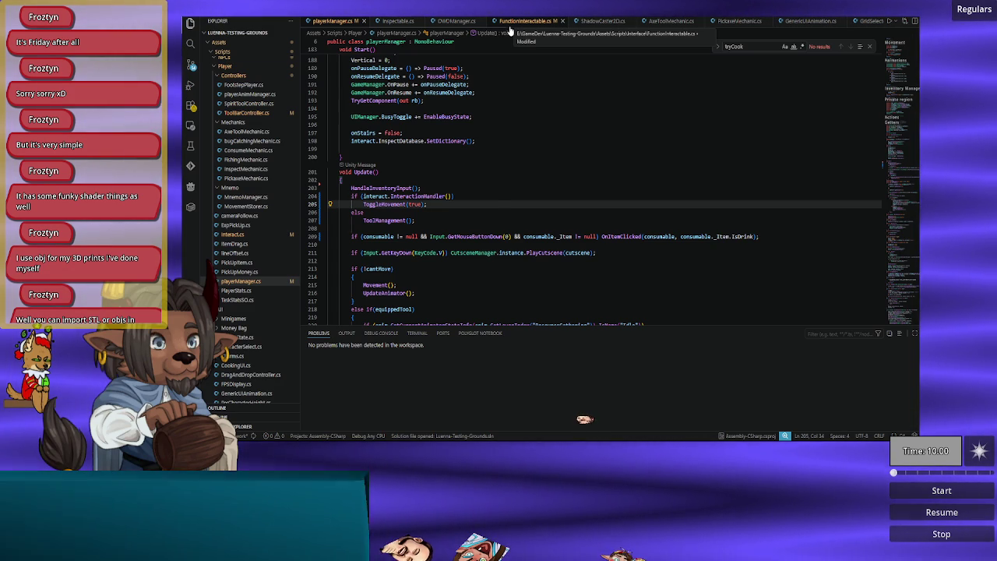
Step: Compare FunctionInteractable.cs's Interact and Start with playerManager.cs's Update, ending on FunctionInteractable.cs
left_click(510, 28)
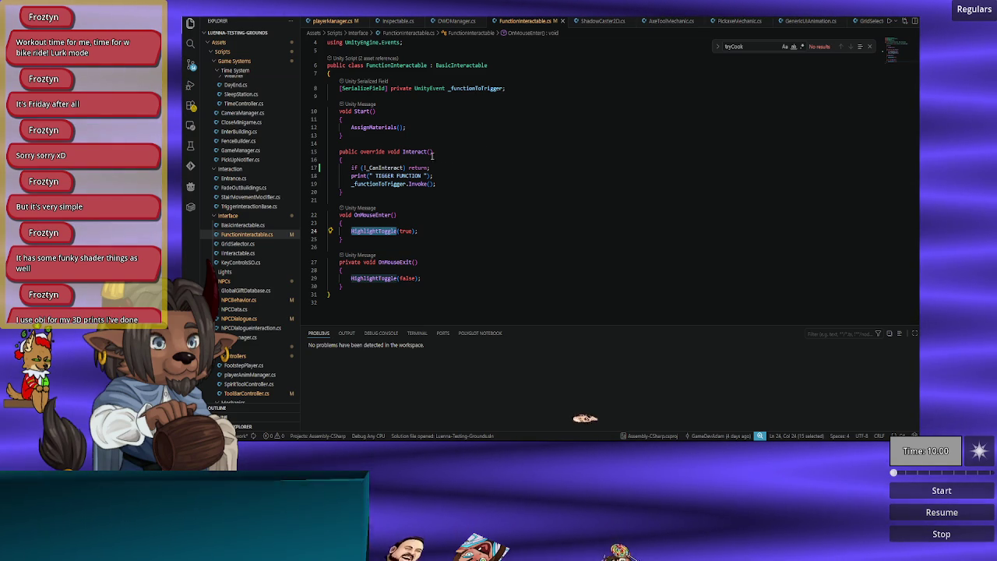
double_click(393, 151)
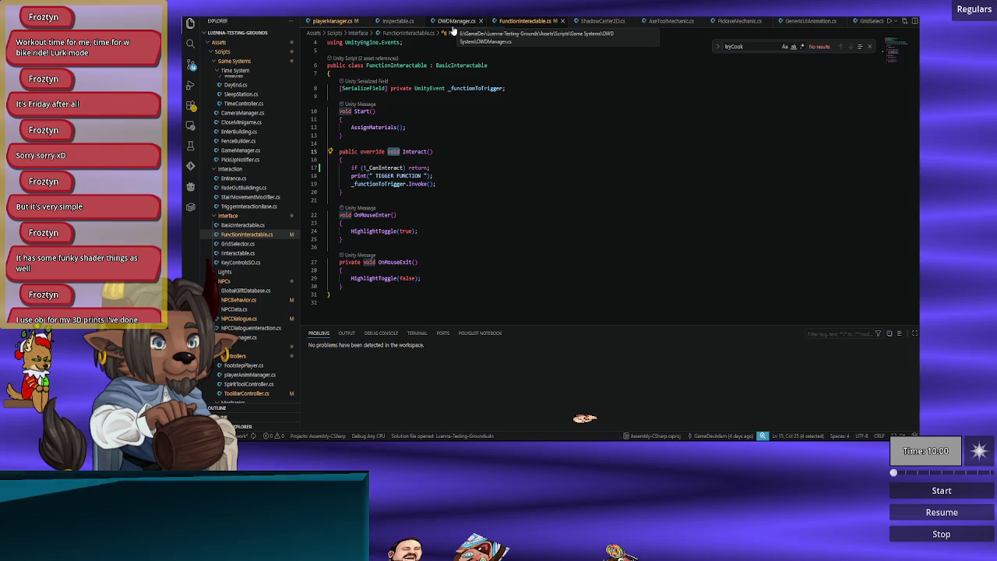
left_click(451, 123)
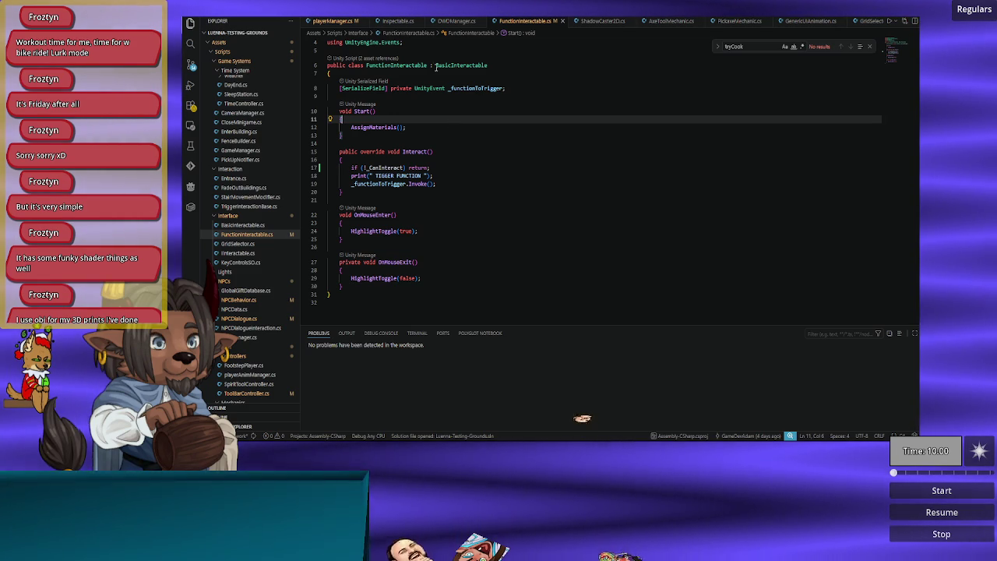
left_click(340, 19)
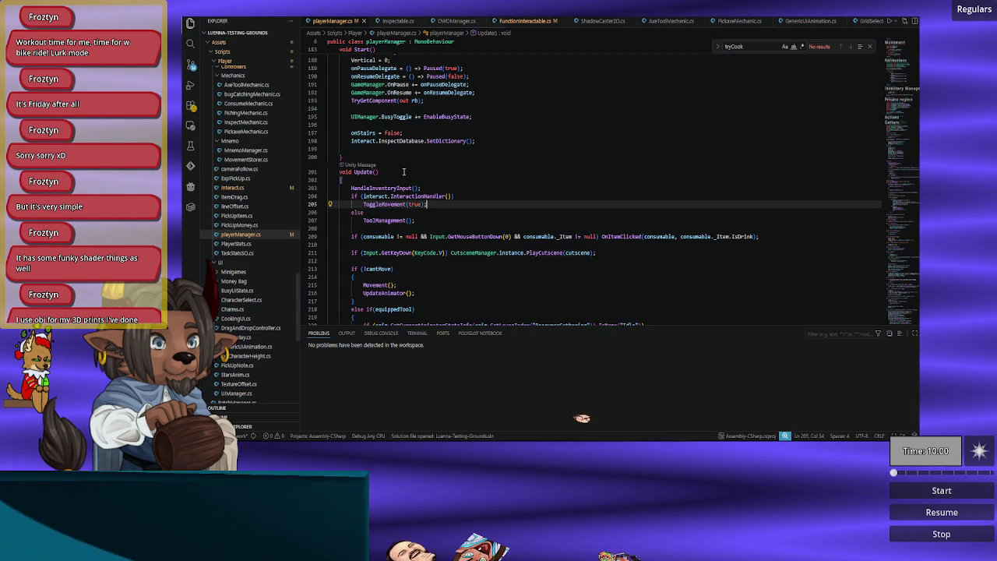
left_click(537, 29)
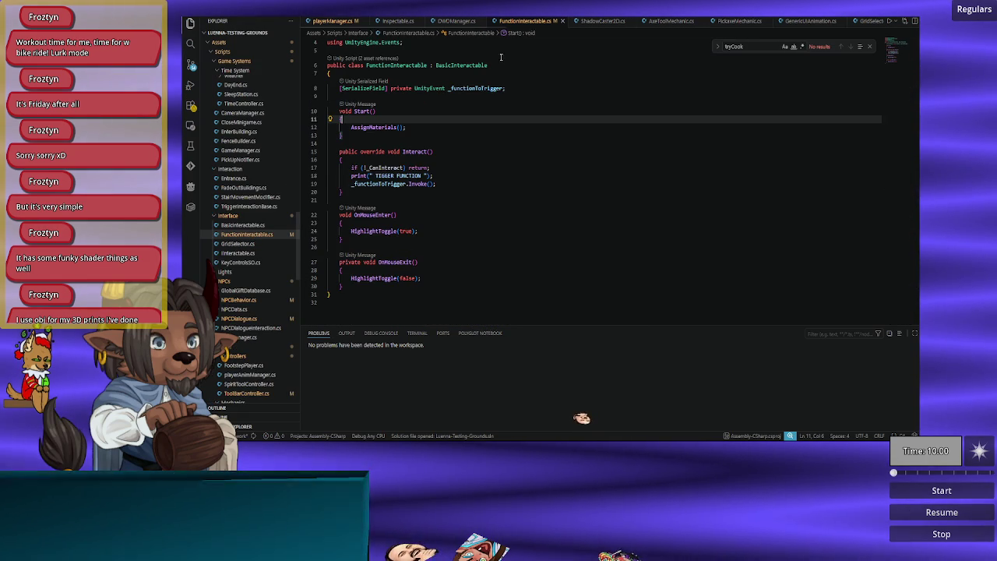
left_click(340, 24)
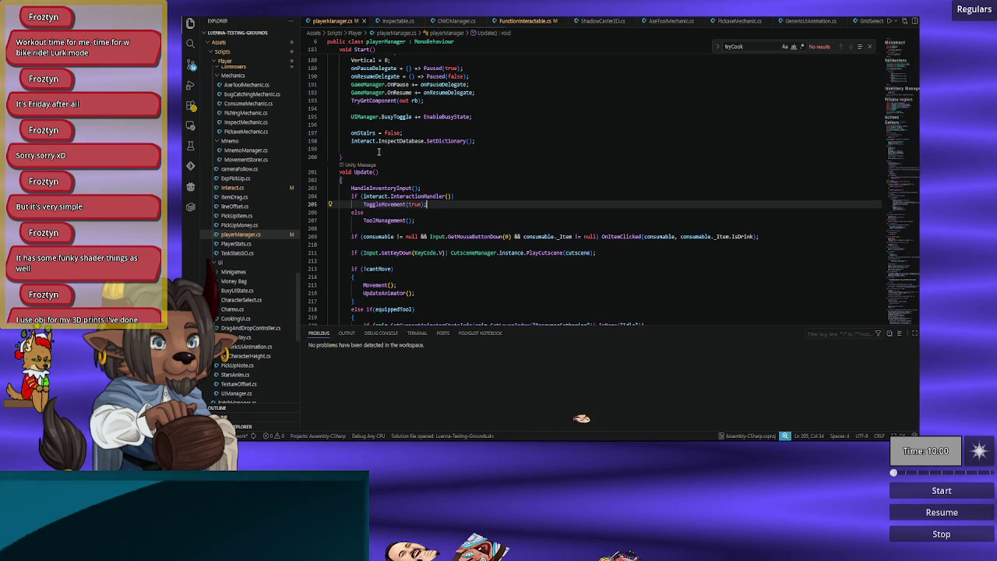
left_click(536, 20)
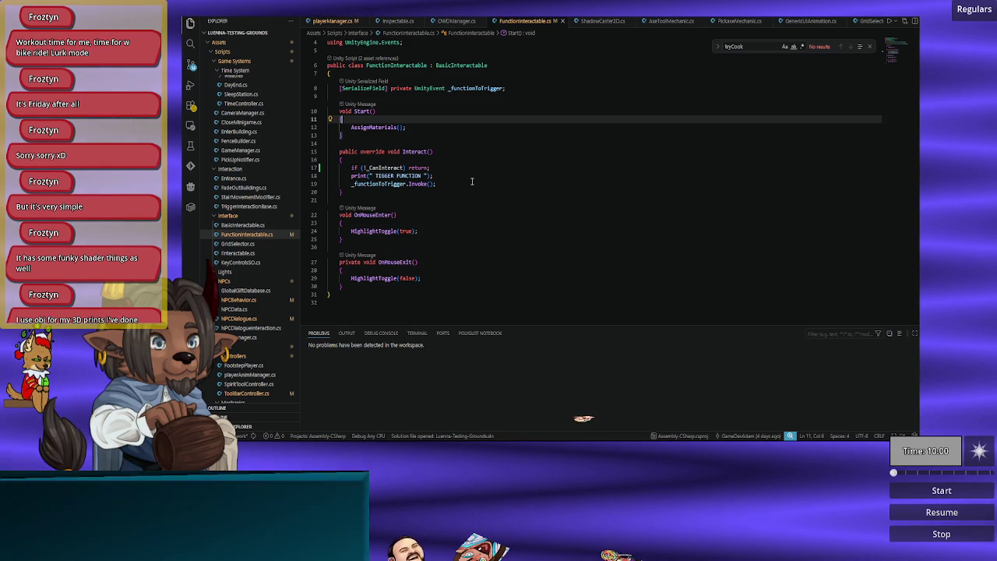
left_click(375, 285)
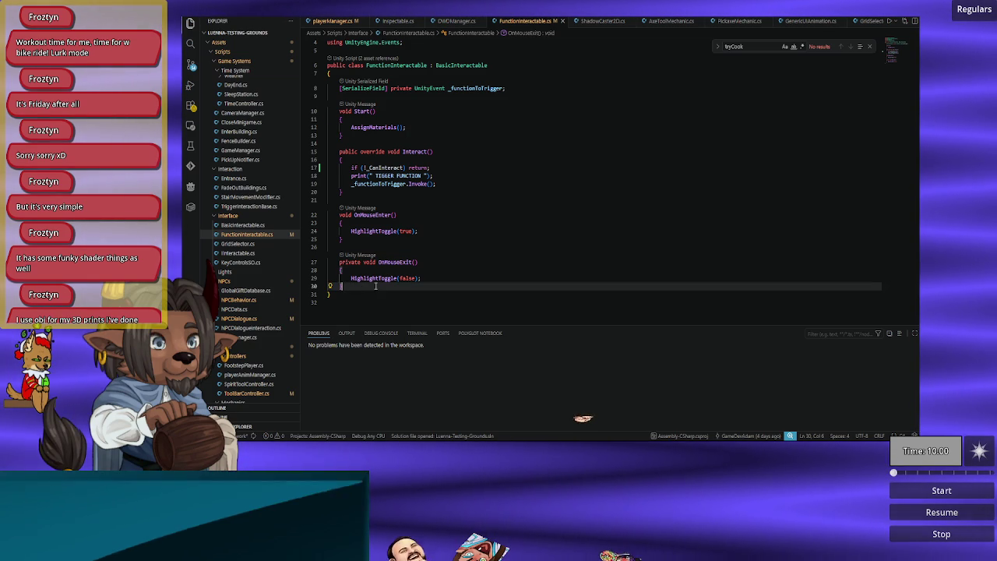
Step: Declare an IEnumerator ToggleMovement() method below OnMouseExit with an empty body
key("Return")
key("Return")
type("IE")
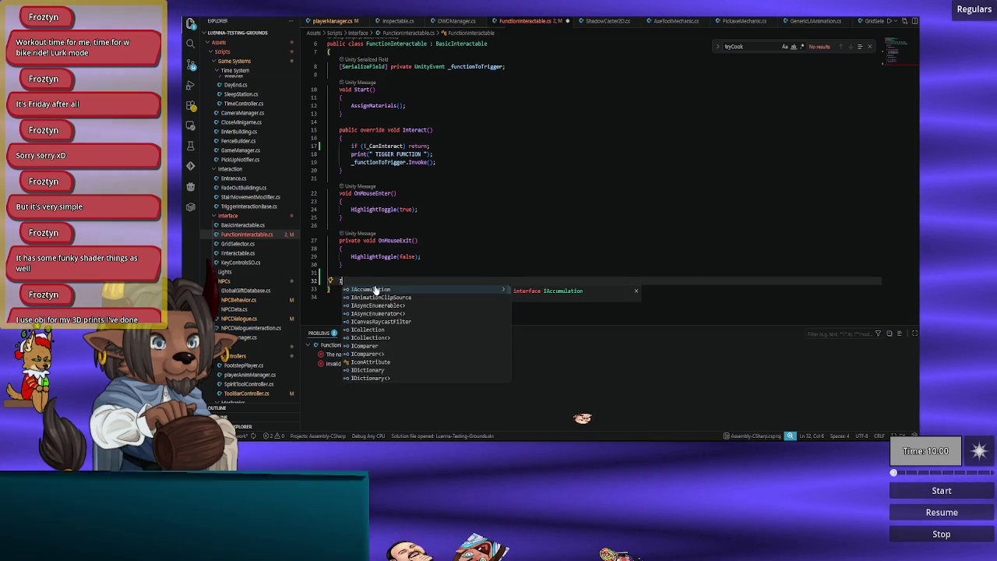
key("Down")
key("Down")
key("Down")
key("Up")
key("Tab")
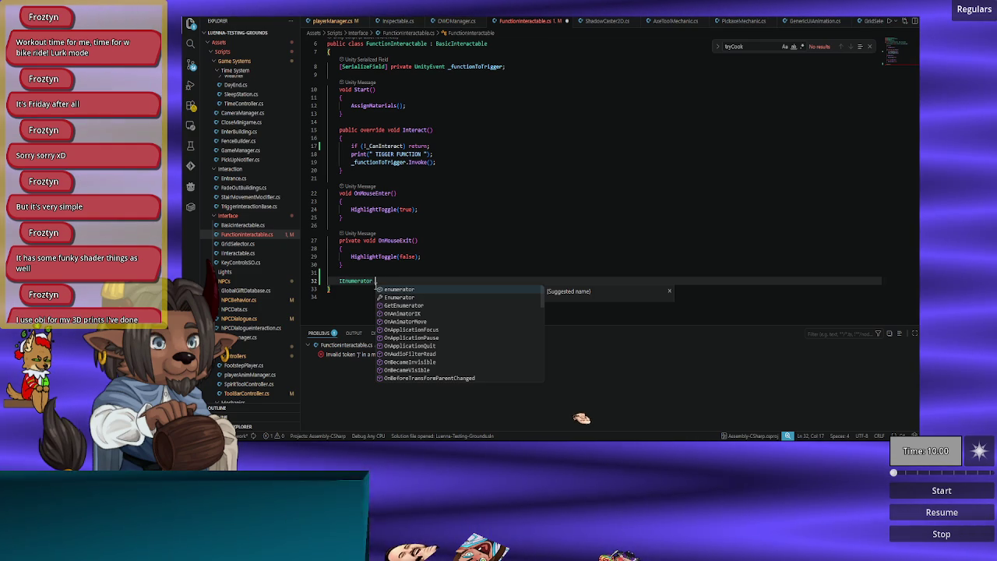
type("Tog")
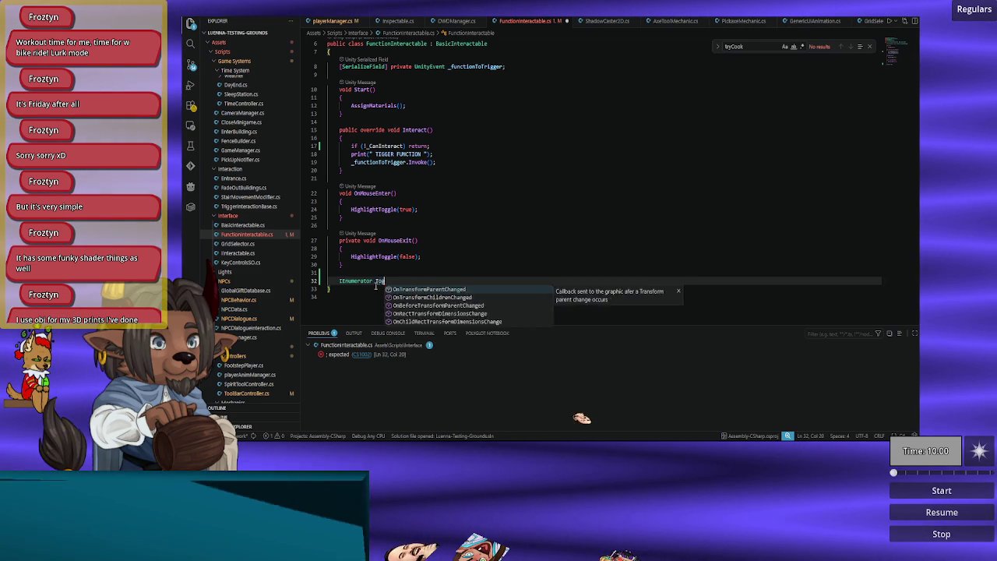
type("gleMovem")
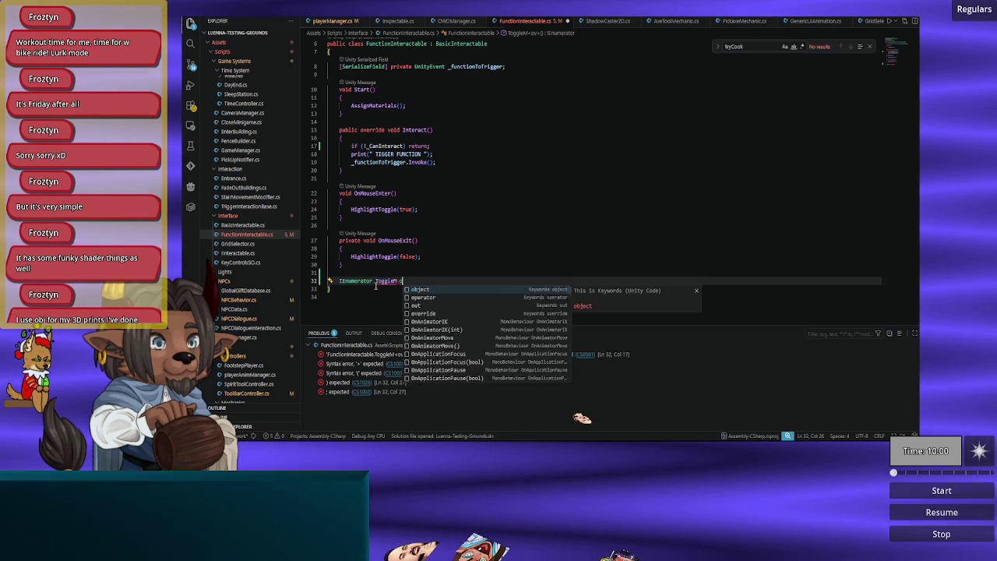
type("ent")
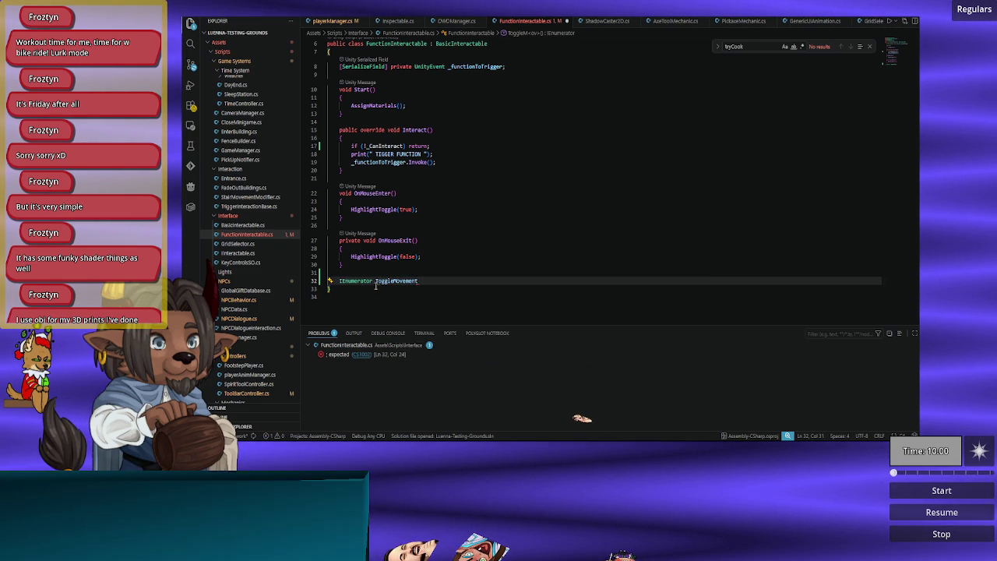
type("()")
key("Return")
type("{")
key("Return")
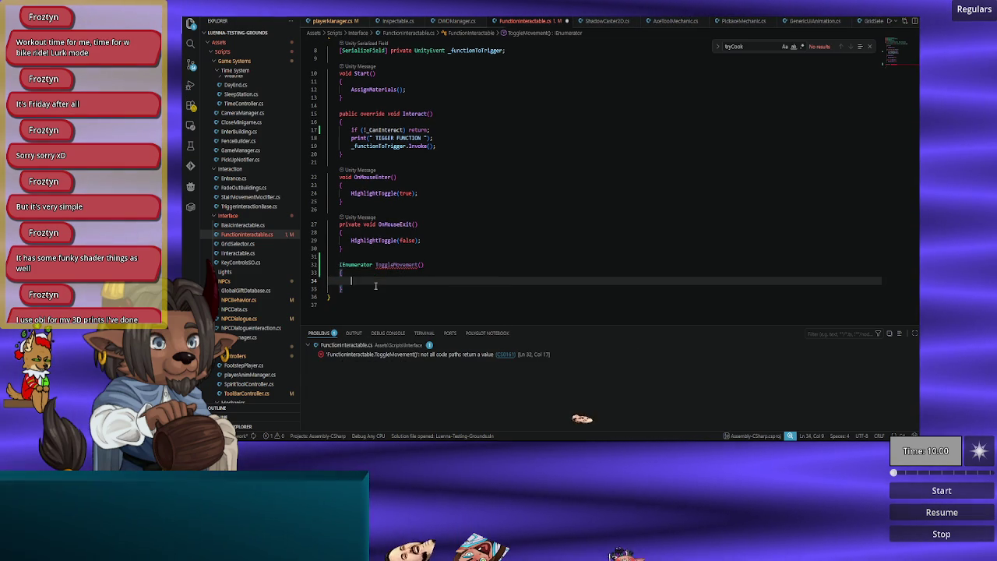
Step: Add yield return new WaitForEndOfFrame(); as the coroutine's first line
type("y")
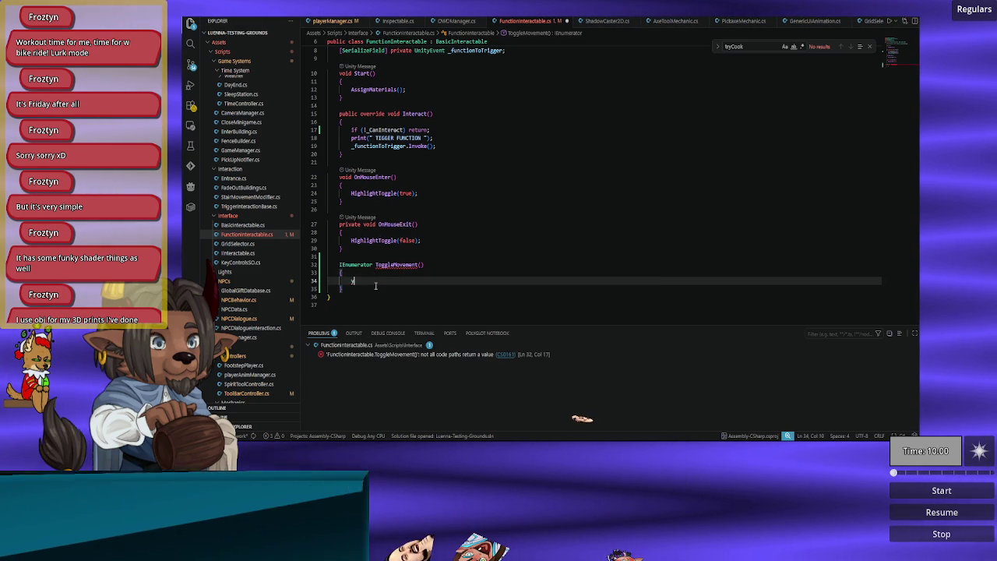
type("ield return new WaitForEndOfFrame")
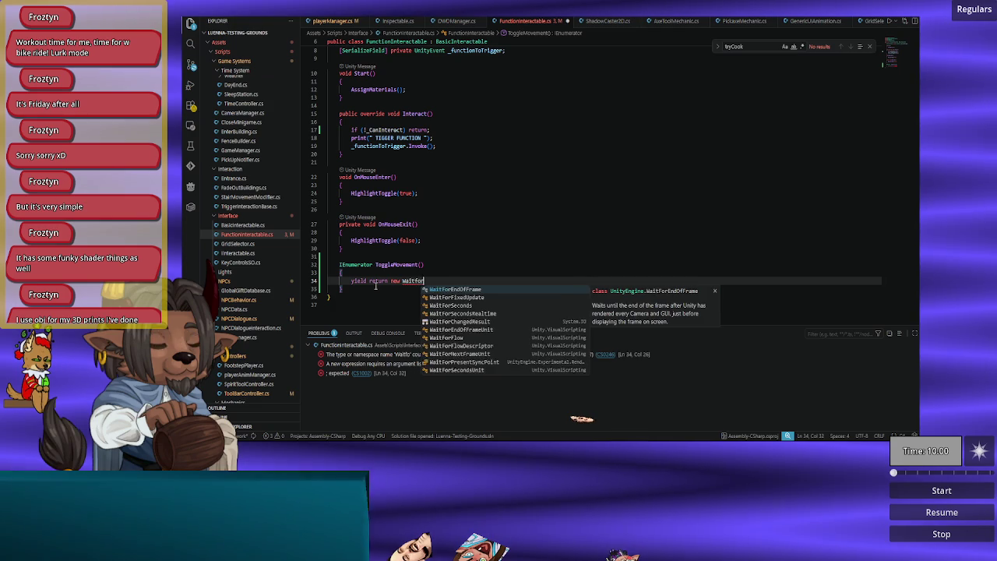
key("Tab")
type("();")
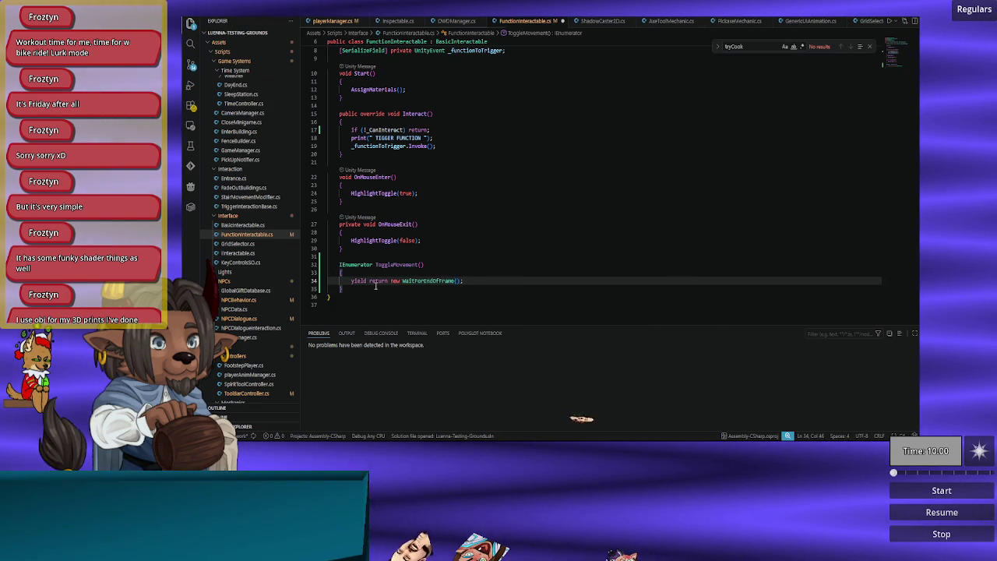
key("Return")
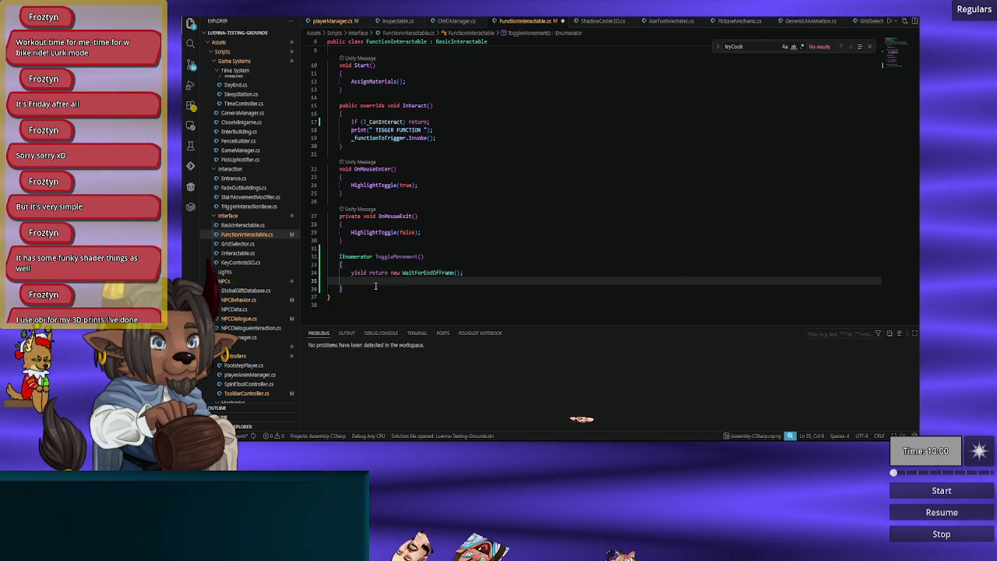
Step: Add GameManager.Instance.player.ToggleMovement(false); to the coroutine and save FunctionInteractable.cs
type("GameManager.In")
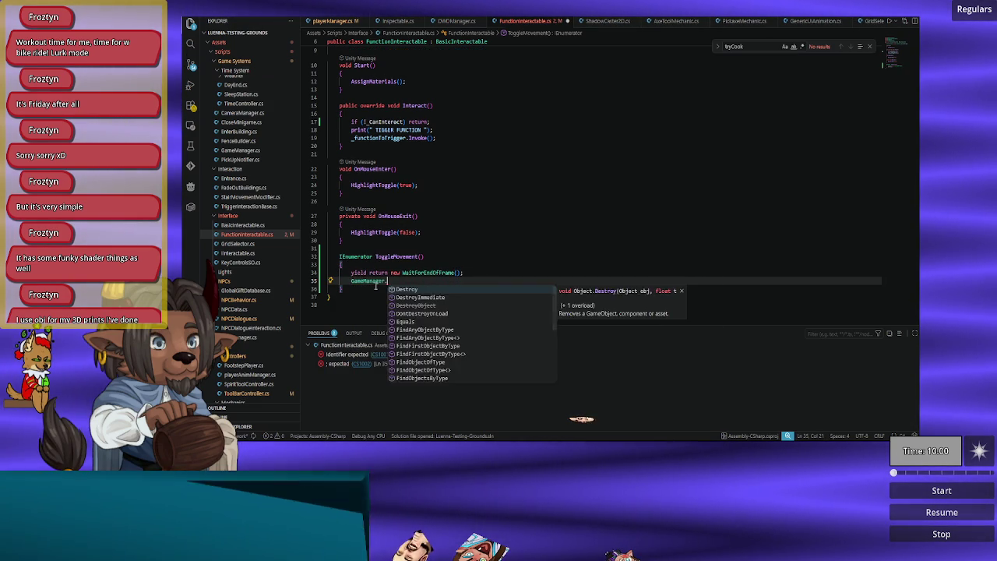
key("Tab")
type(".pl")
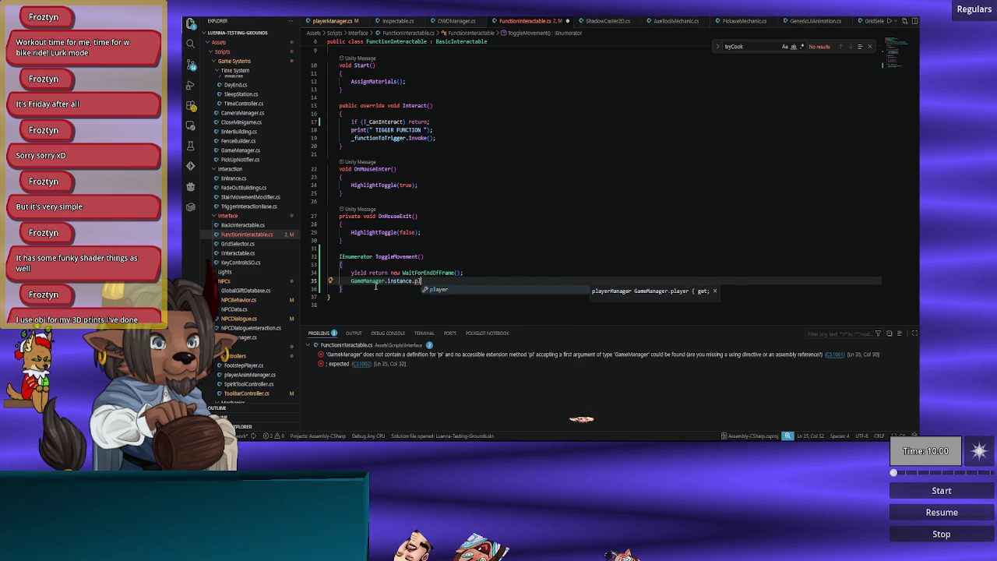
type("ayer.Tog")
key("Tab")
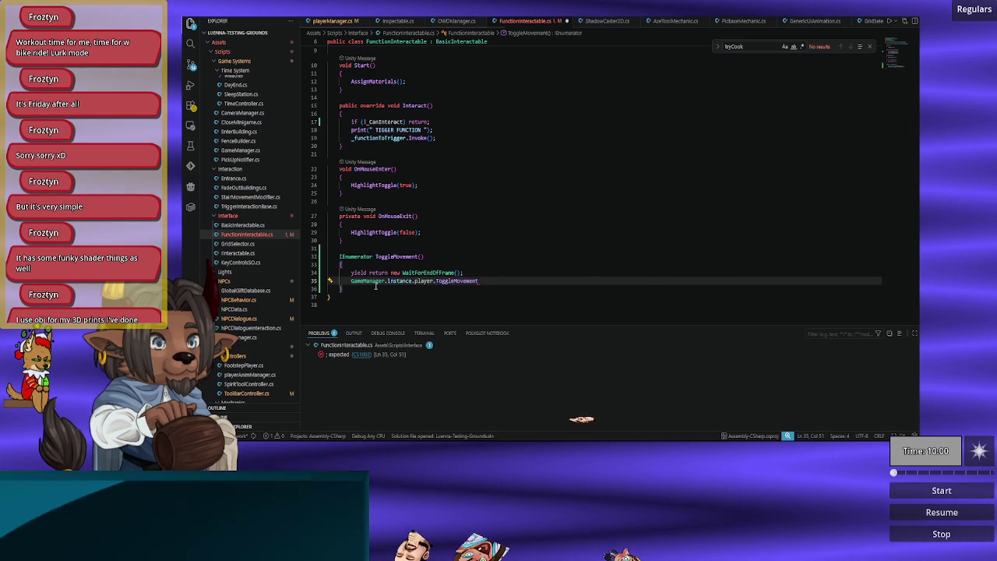
type("(false")
key("Tab")
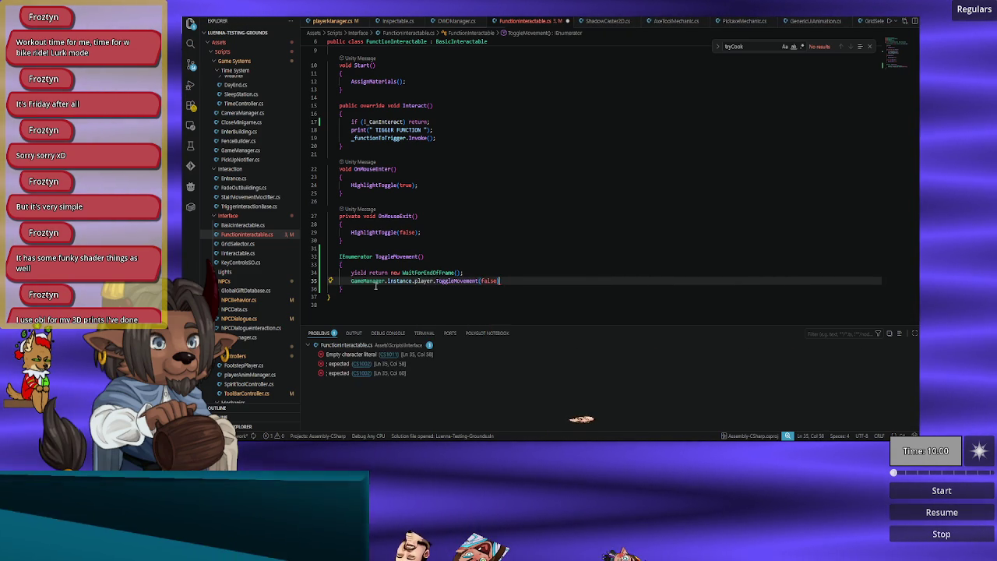
type(";")
key("ctrl+s")
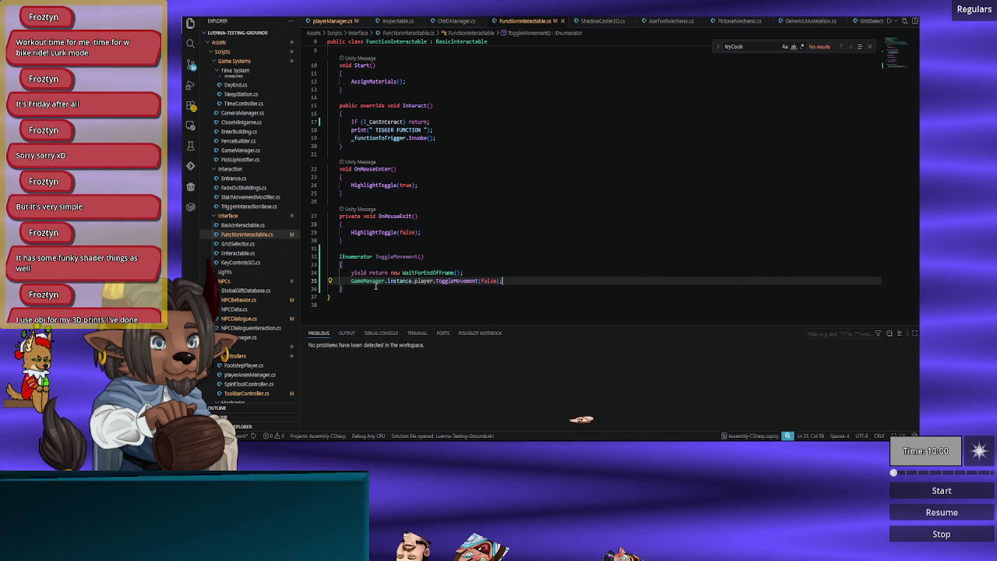
key("Up")
key("Up")
key("Up")
key("Up")
Step: Begin a [SerializeField] private bool _ field on a new line below _functionToTrigger
key("Down")
key("Down")
key("Down")
key("End")
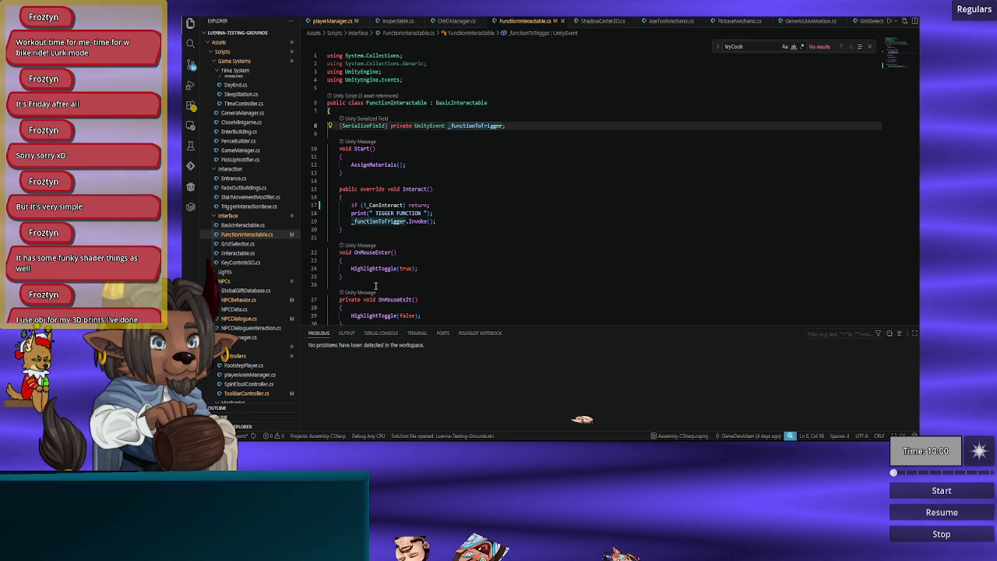
key("Return")
type("[S")
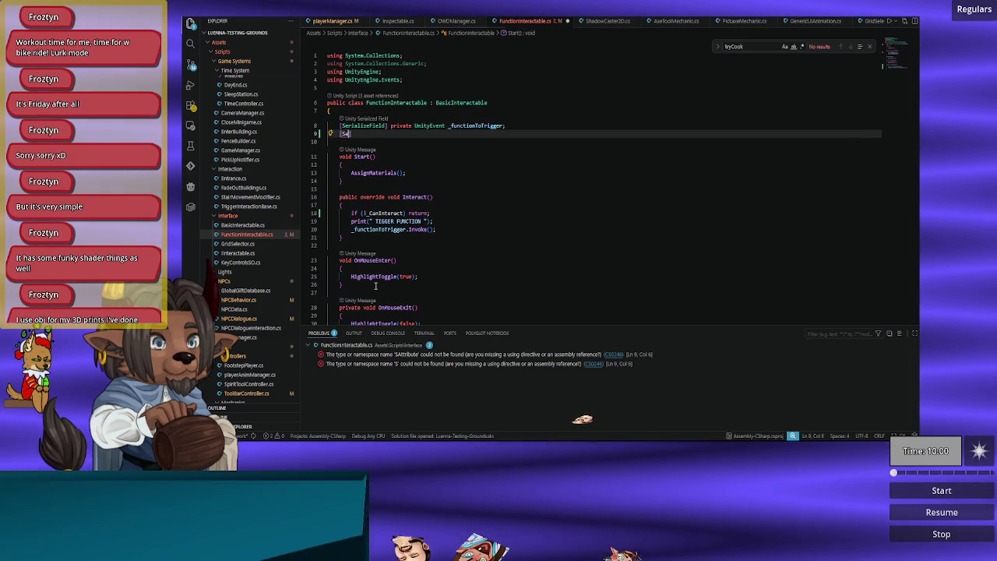
type("er")
key("Tab")
type("] rpbvl")
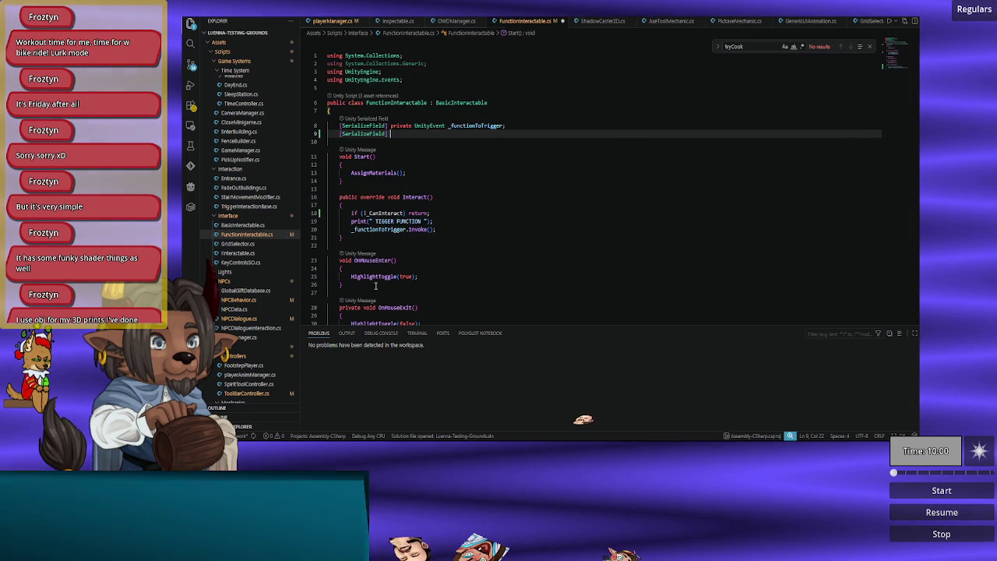
key("BackSpace")
key("BackSpace")
key("BackSpace")
type("private ")
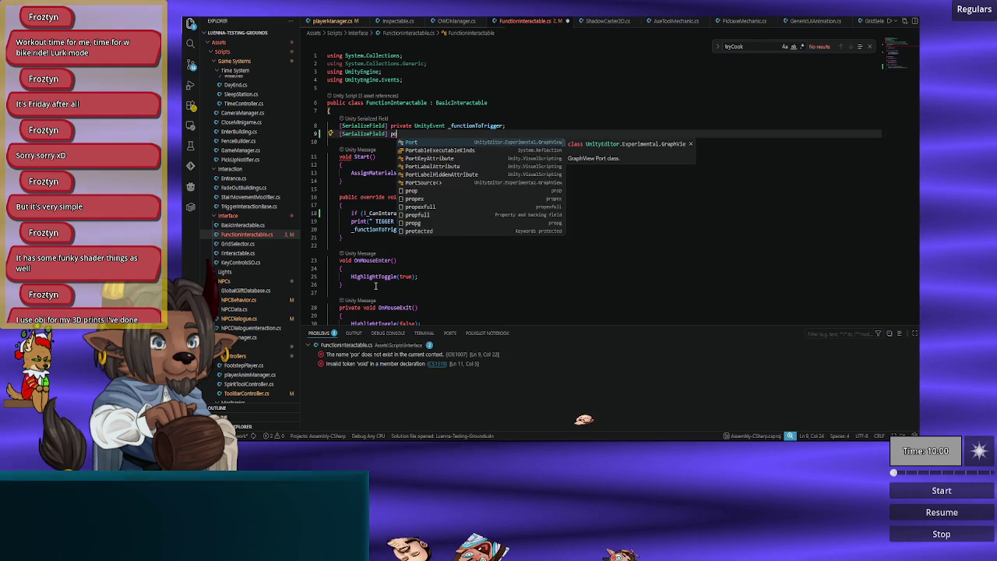
type("bool ")
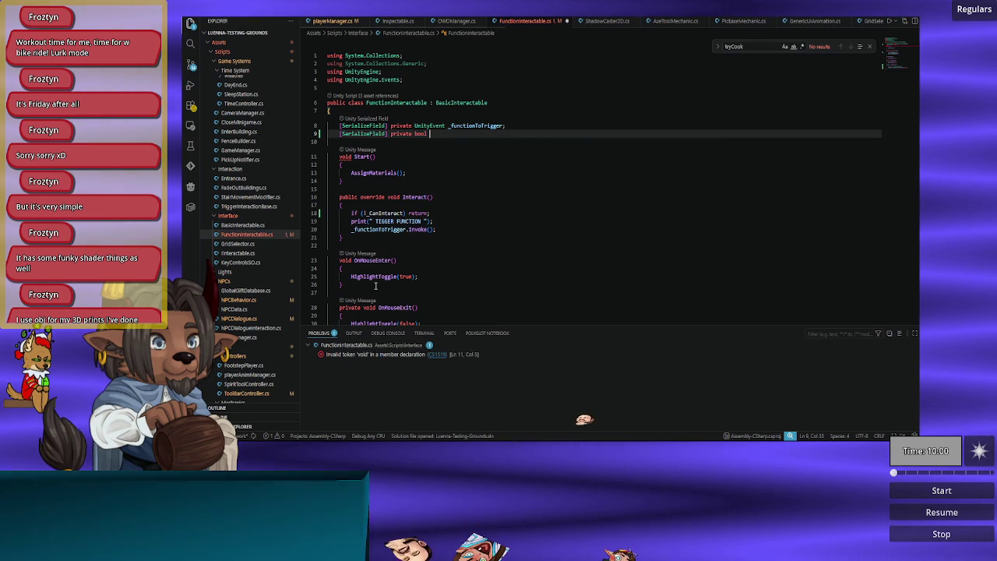
type("_untoggleAfterFunction;")
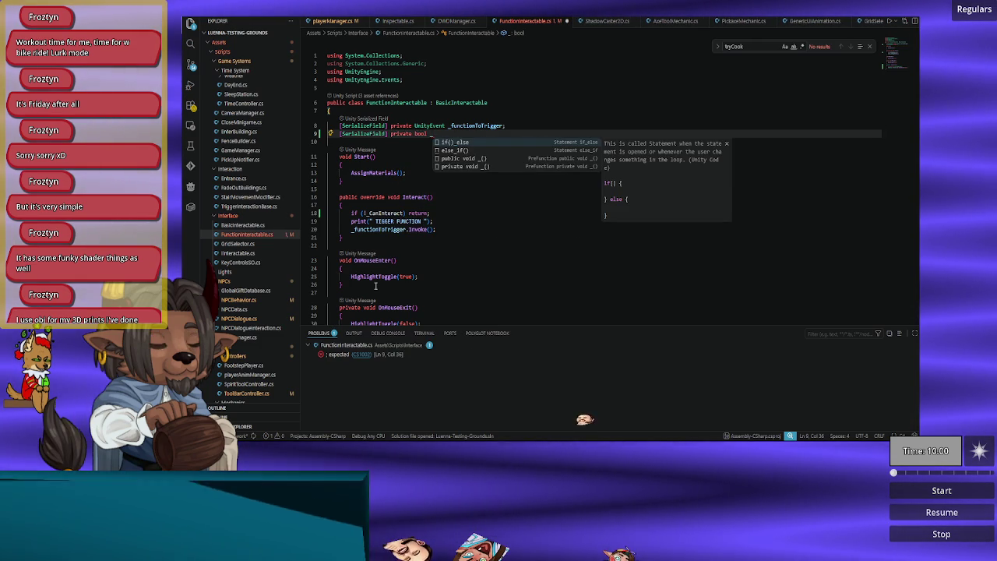
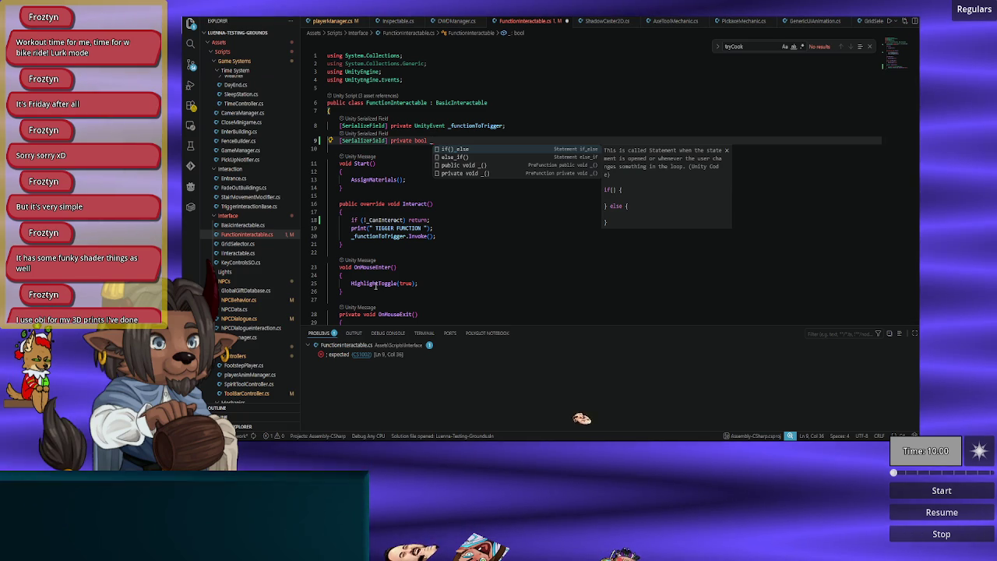
Step: Declare [SerializeField] private bool _untoggleAfterFunction on line 9 and save FunctionInteractable.cs
type("i")
type("ck")
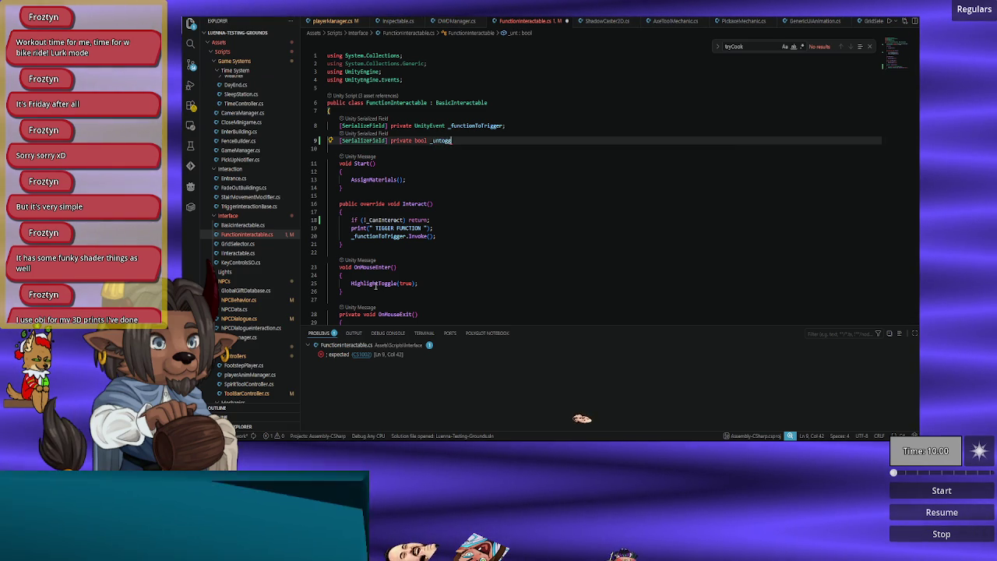
type(";")
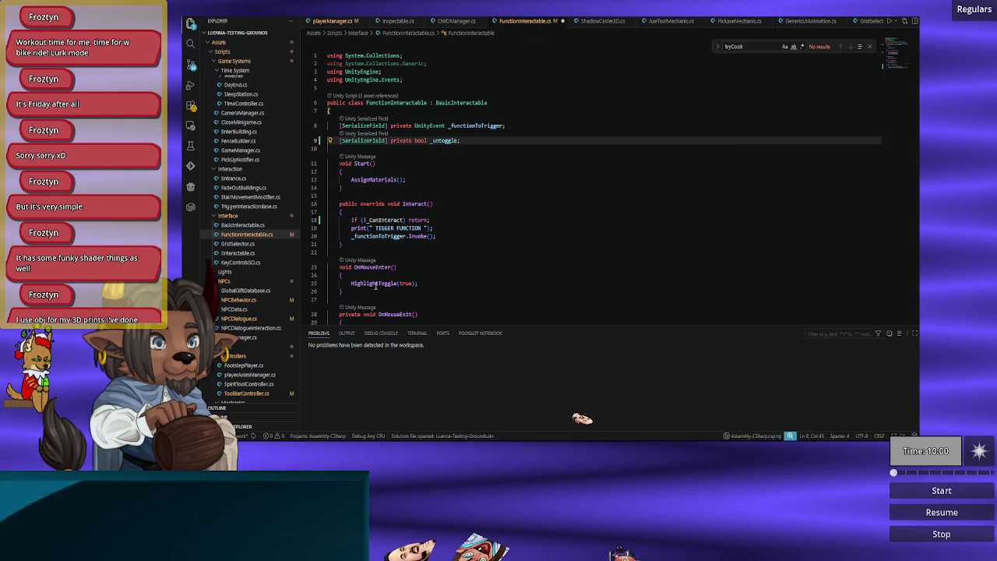
type("d")
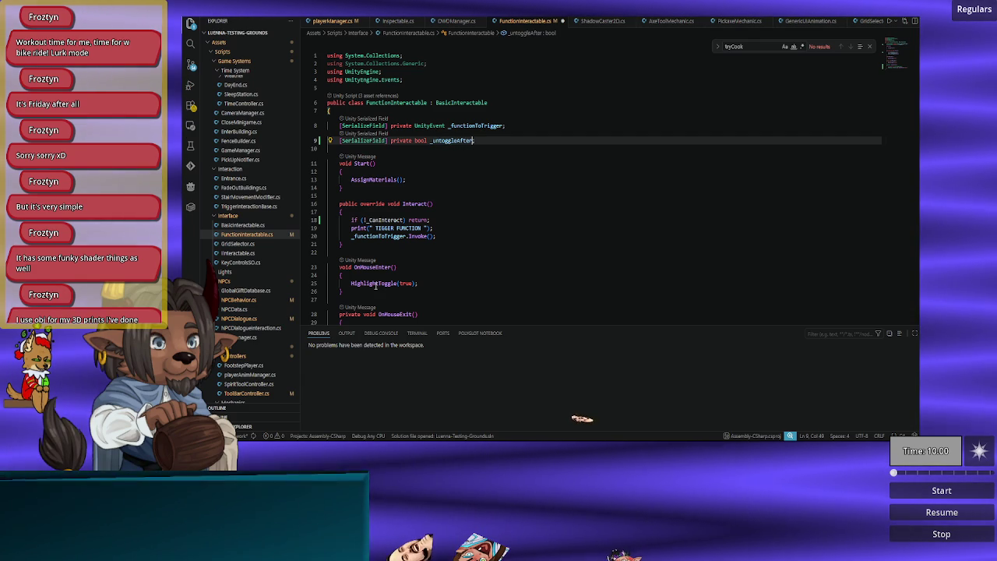
type("Use")
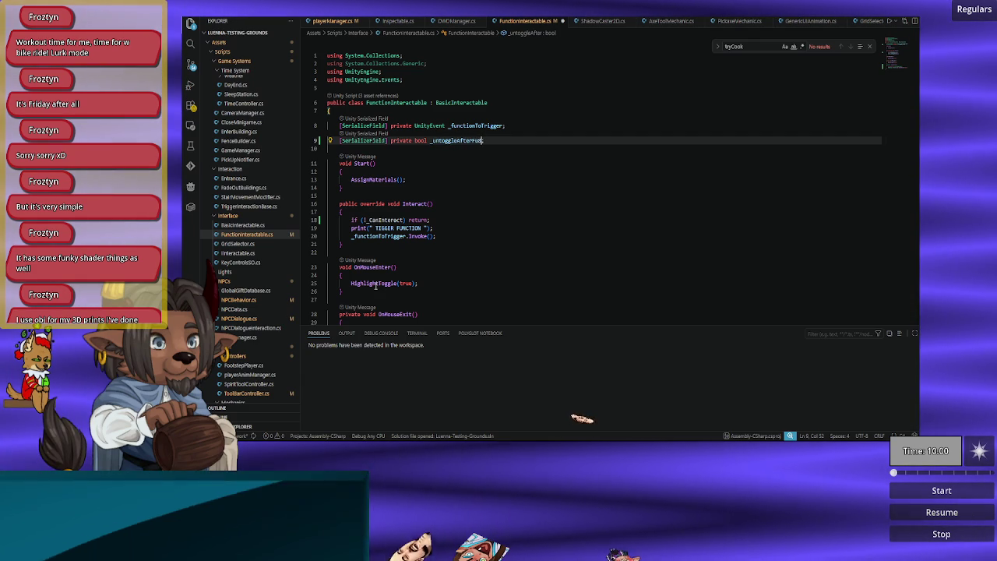
key("ctrl+s")
key("Down")
key("Down")
key("Down")
key("Down")
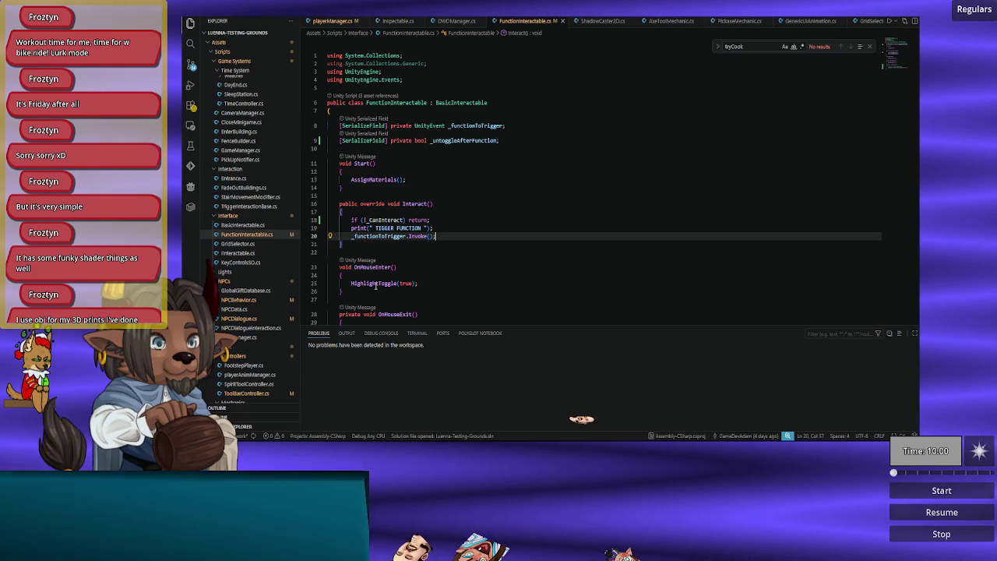
Step: Add an if (_untoggleAfterFunction) condition below the Invoke line in Interact()
key("Return")
type("if ")
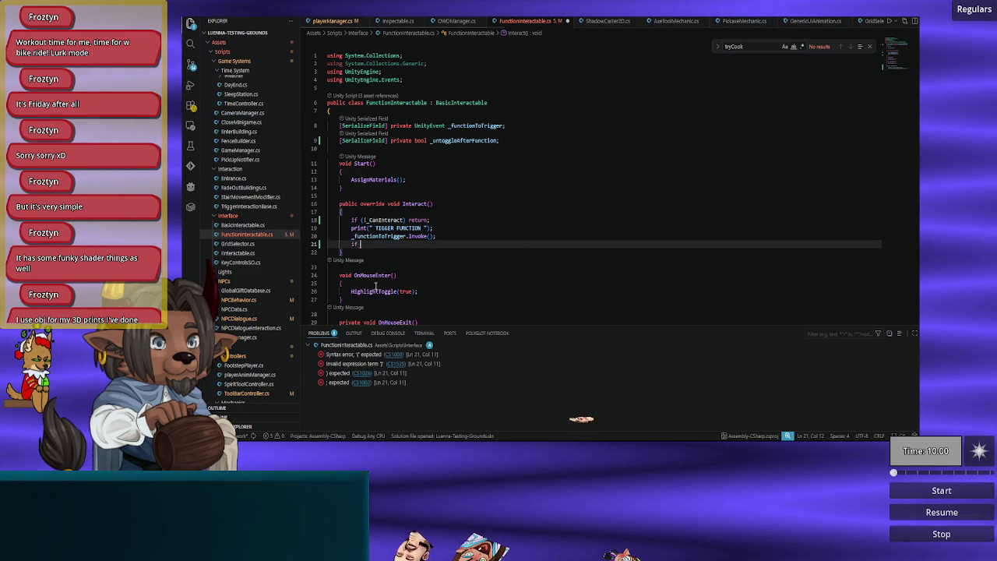
type("_un")
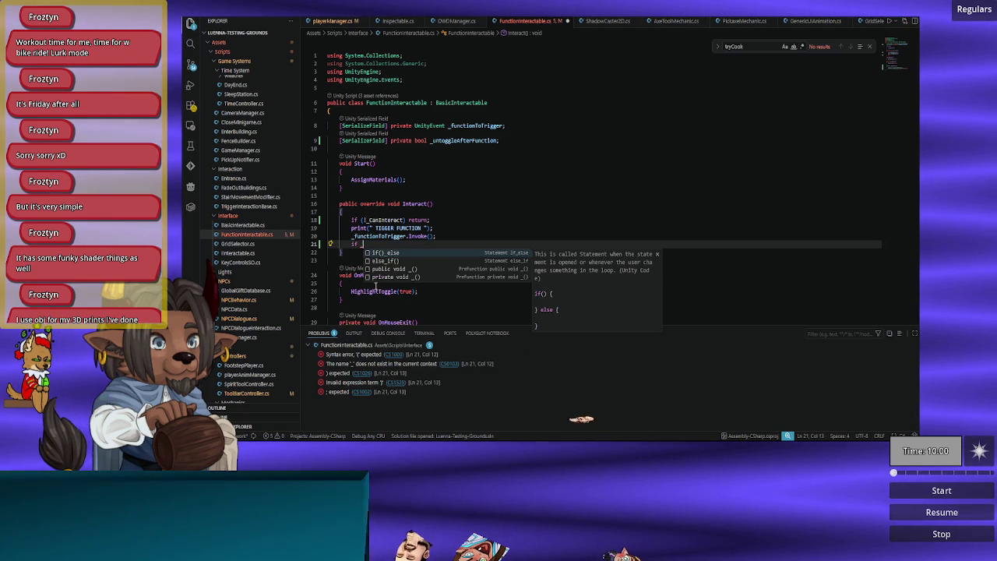
key("Escape")
key("BackSpace")
key("BackSpace")
key("BackSpace")
type("(")
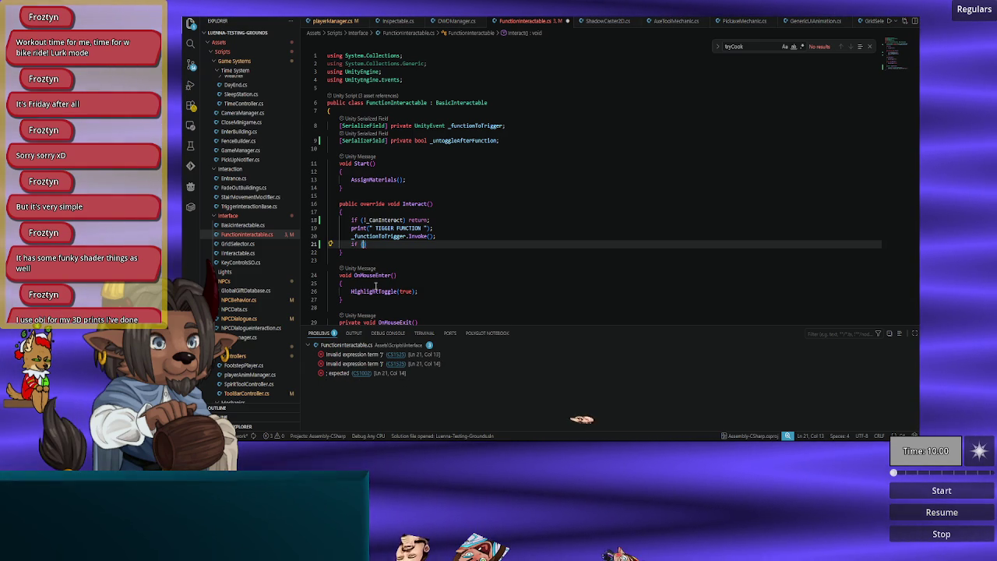
type("_un")
key("Tab")
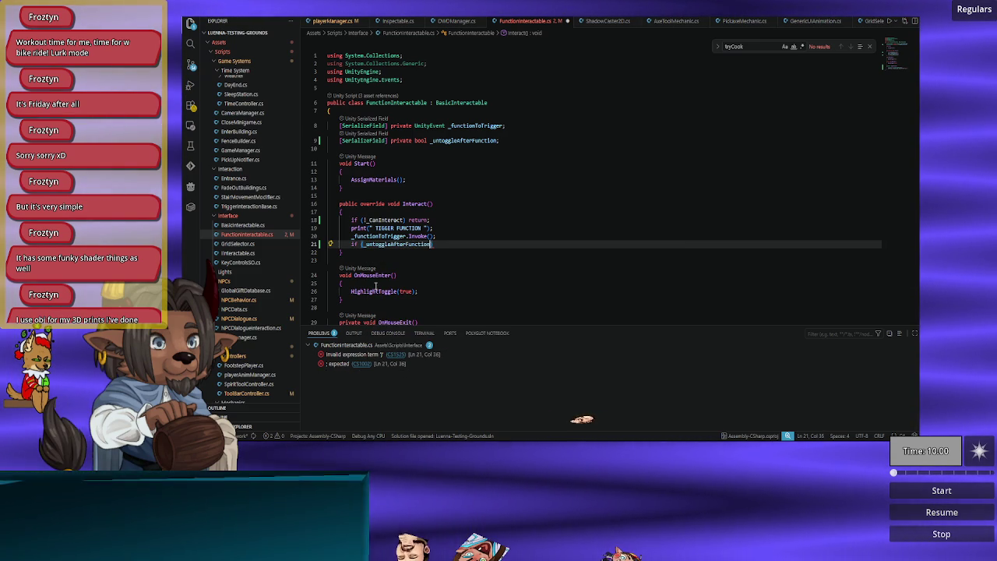
key("End")
key("Return")
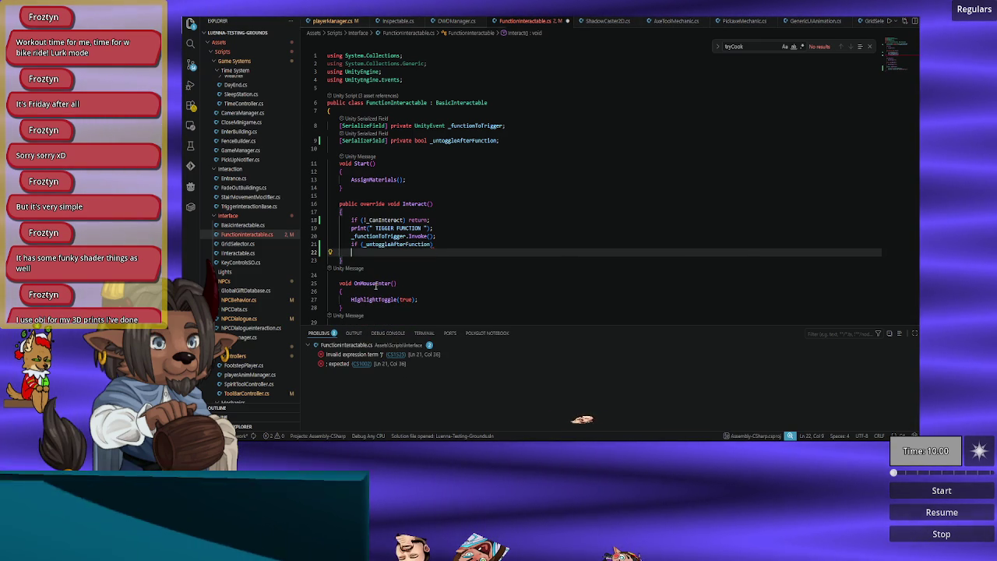
Step: Give the if statement the body StartCoroutine(ToggleMovement());
key("Tab")
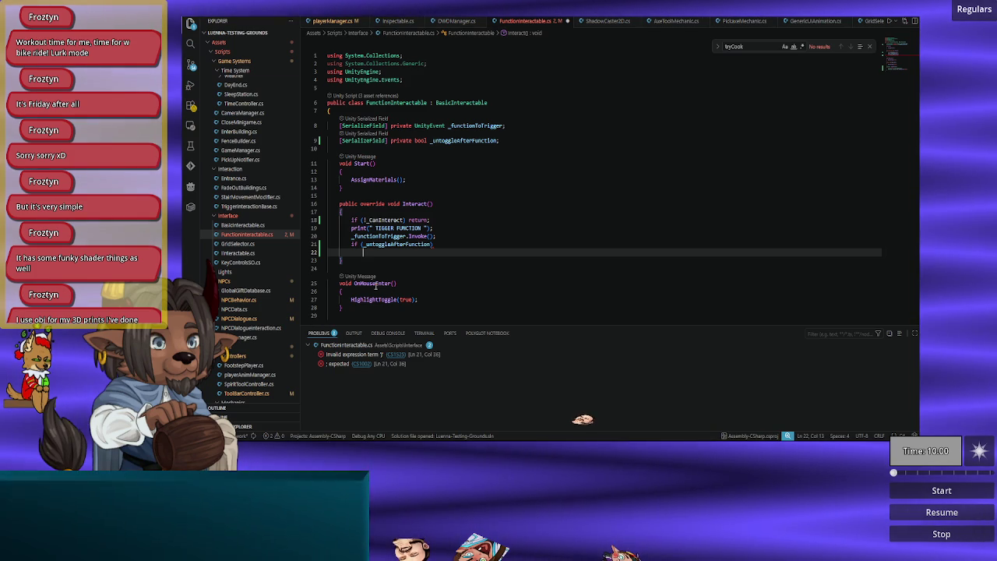
type("Sta")
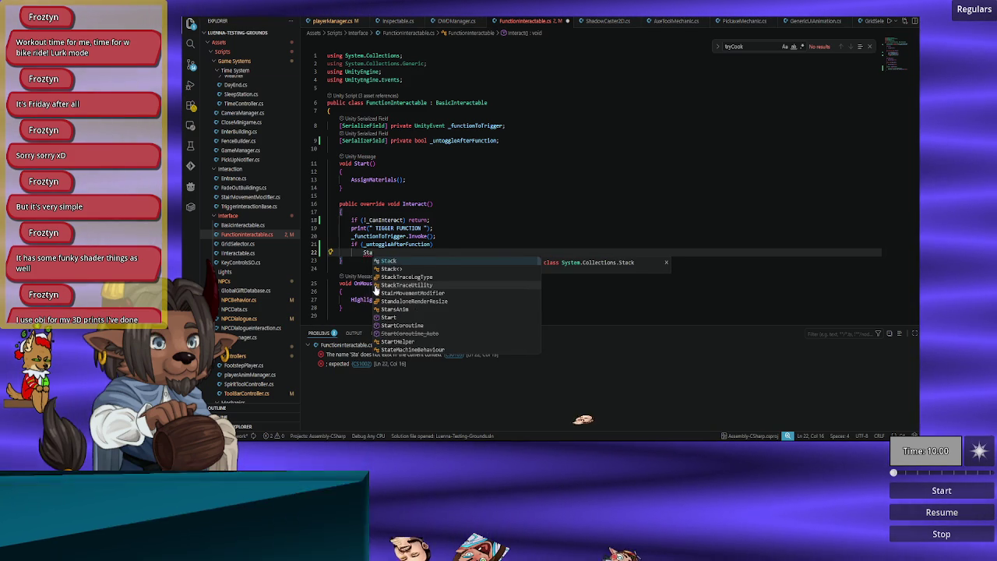
type("rtC")
key("Tab")
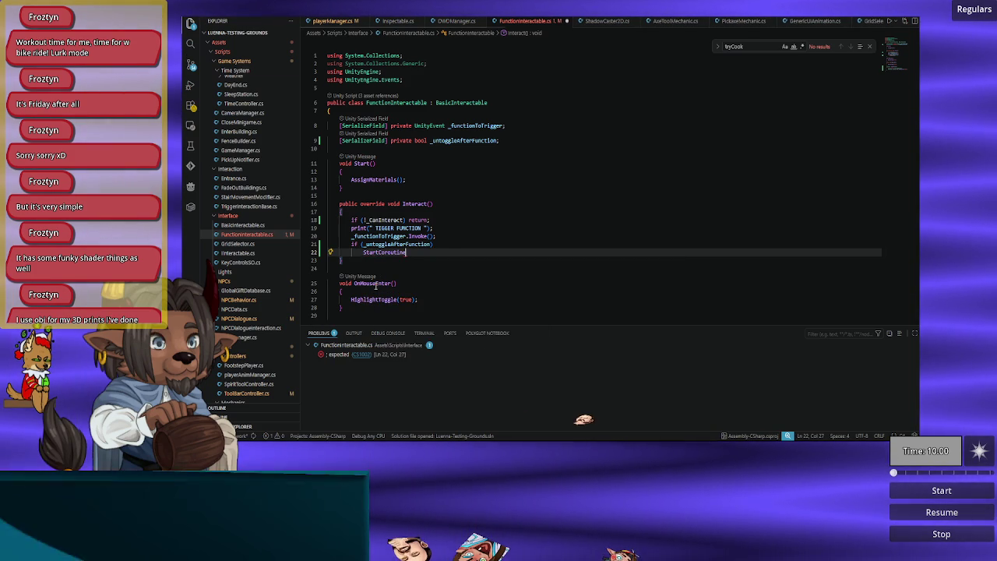
type("(")
scroll(375, 285, "down", 5)
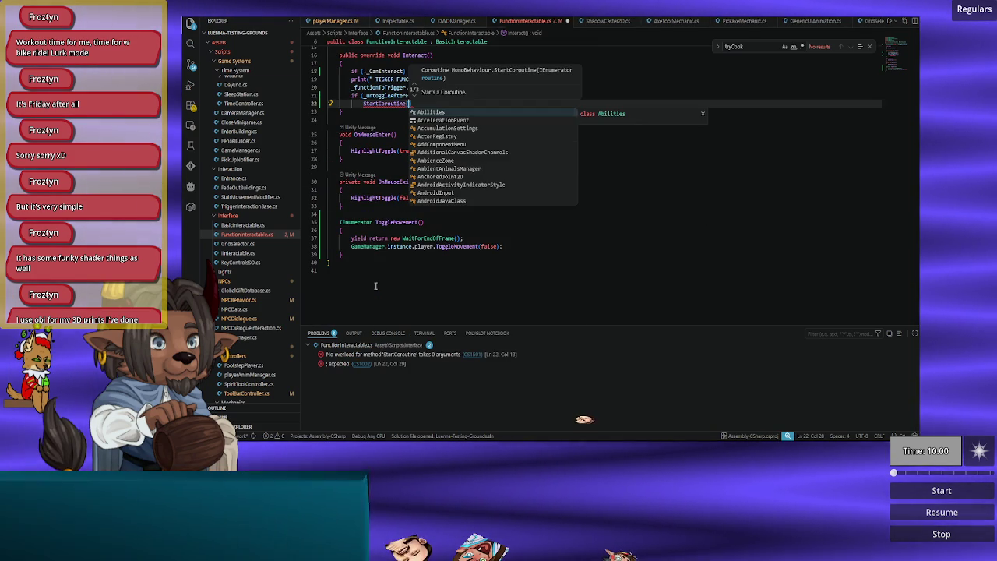
type("Togg")
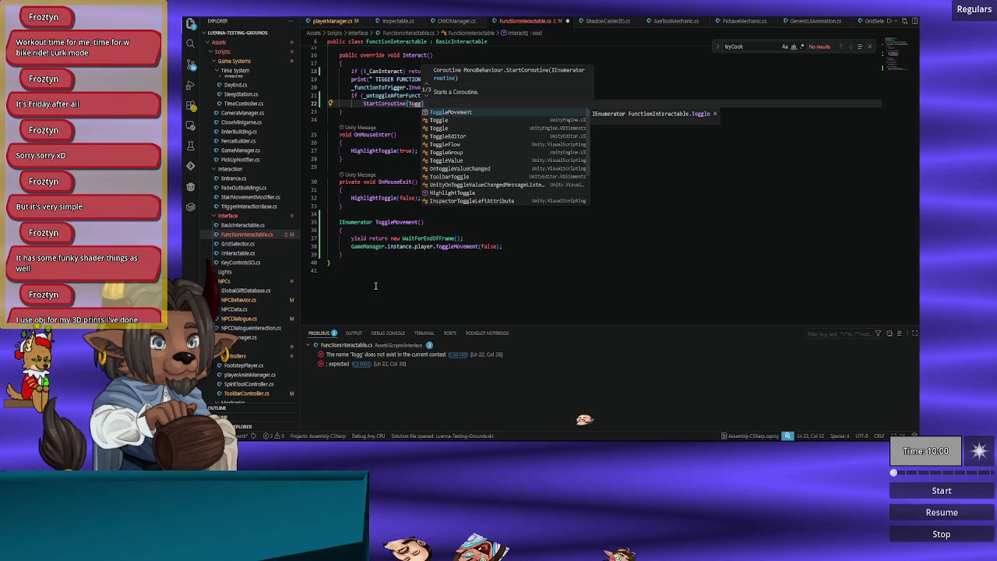
key("Tab")
type("()")
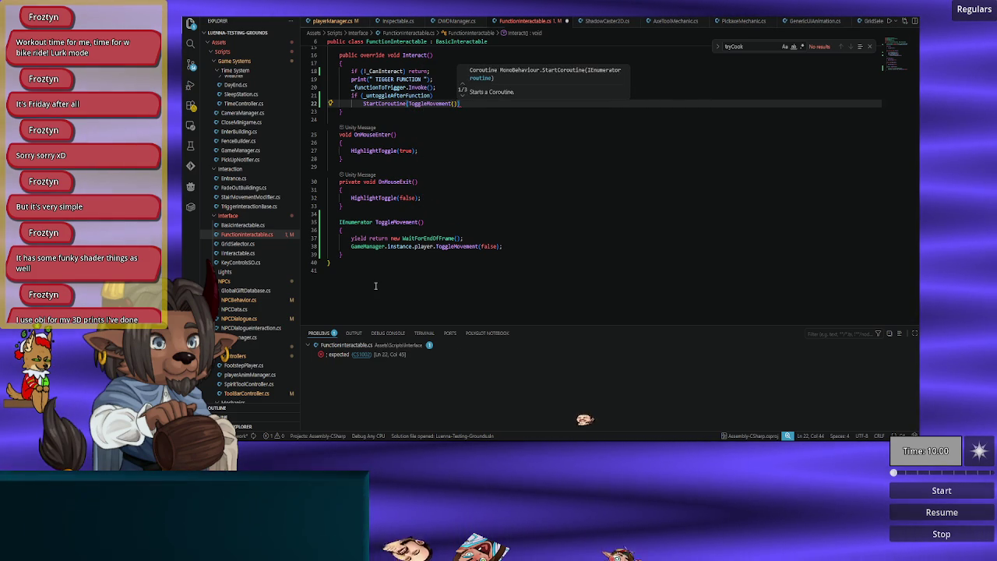
type(");")
Step: Change the coroutine call to UnToggleMovement and go to its declaration on line 35
key("ctrl+Left")
type("Un")
key("Escape")
key("Down")
key("Down")
key("Down")
key("Down")
key("Down")
key("Down")
key("ctrl+Right")
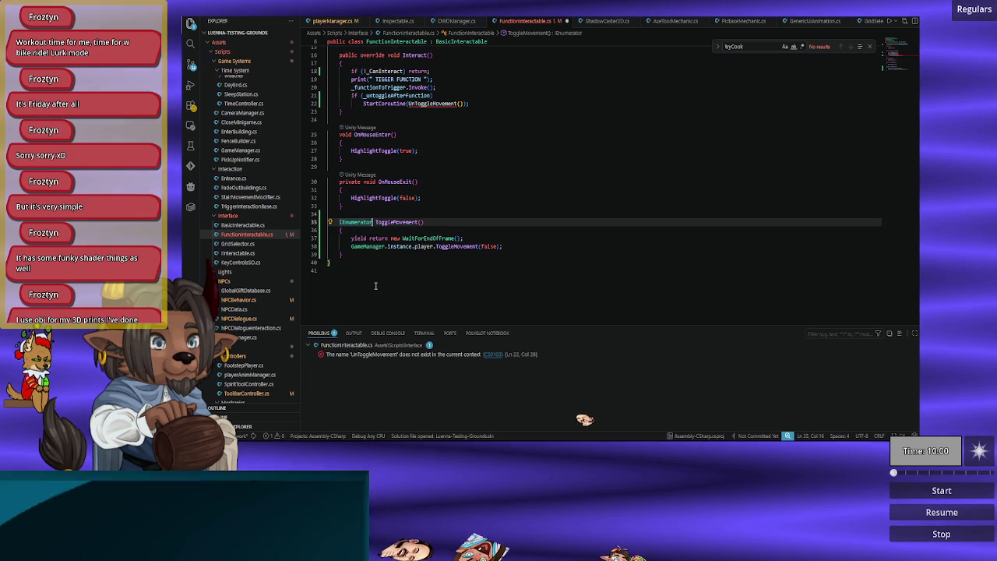
Step: Rename the IEnumerator ToggleMovement declaration to UnToggleMovement and return to Unity
key("Right")
type("Un")
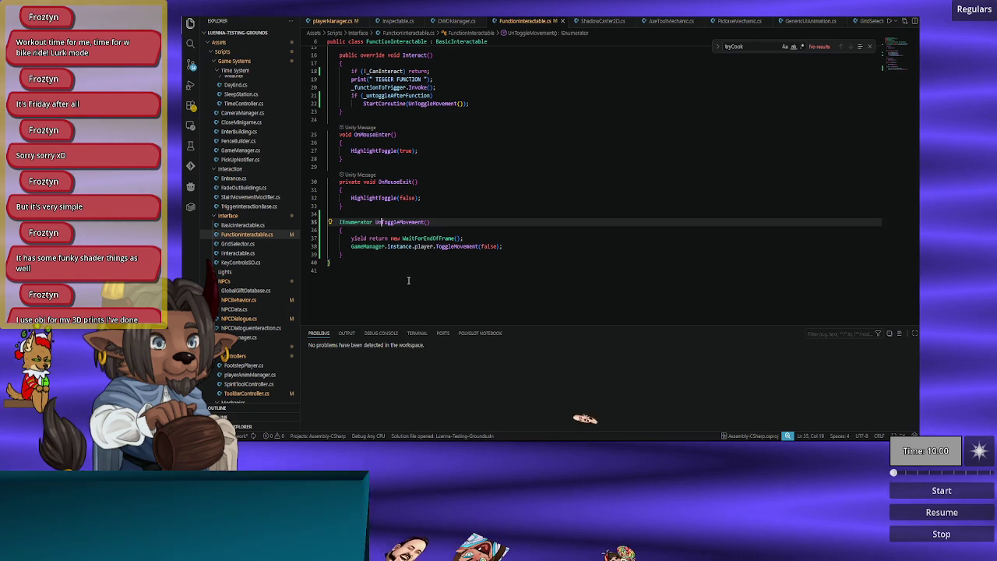
key("alt+Tab")
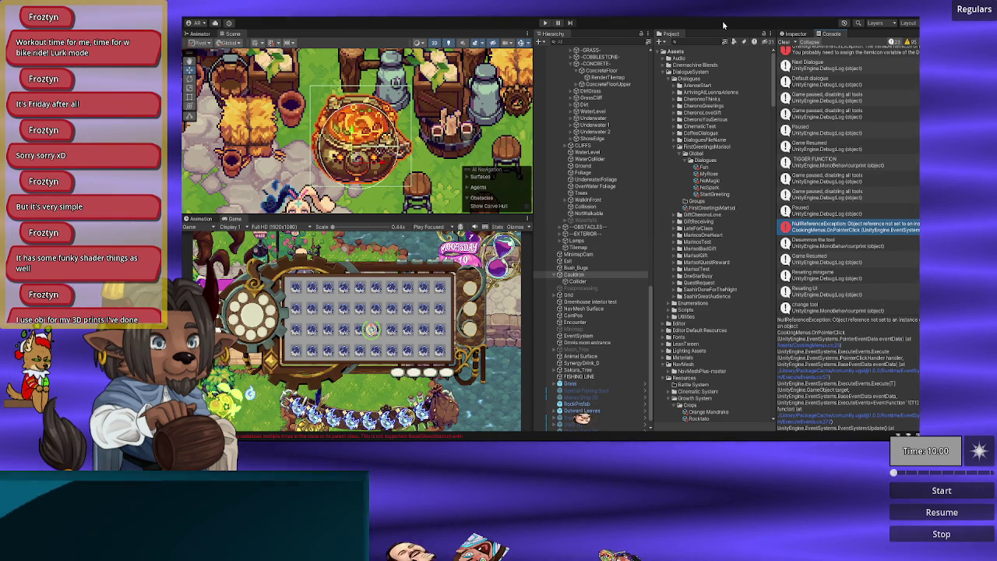
Step: Play-test by walking to the cauldron, opening its 0/5 cooking minigame, then stopping play
left_click(795, 33)
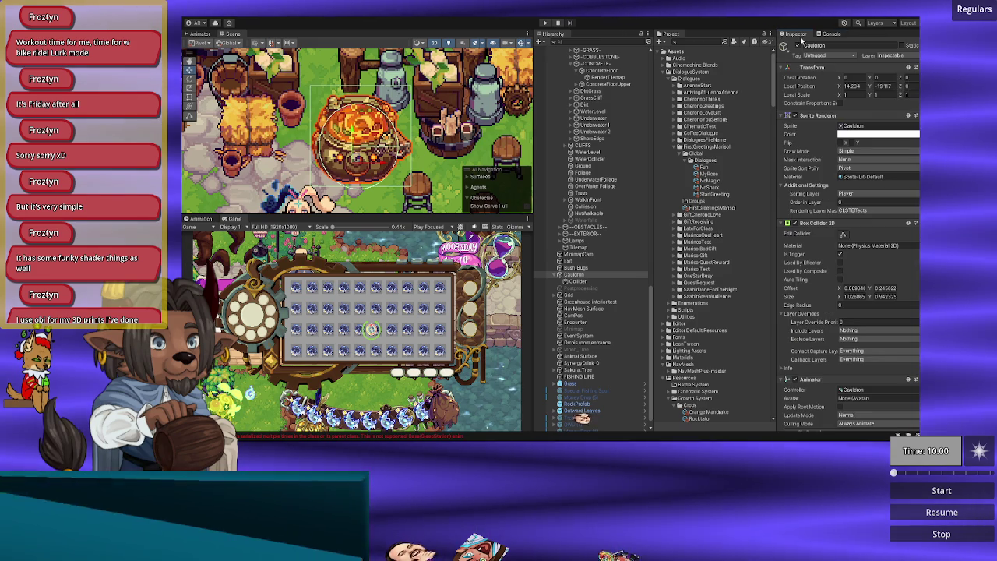
left_click(547, 23)
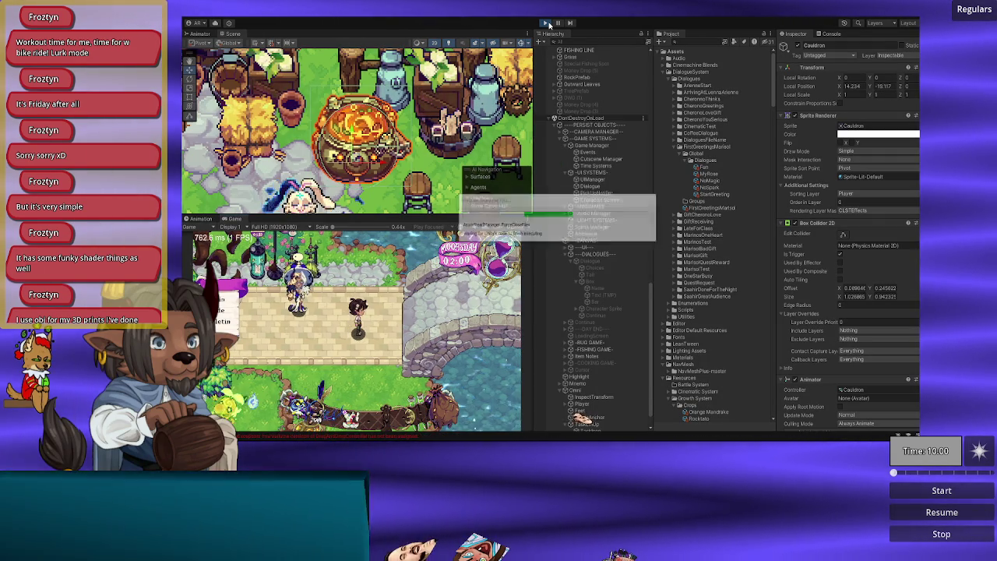
key("d")
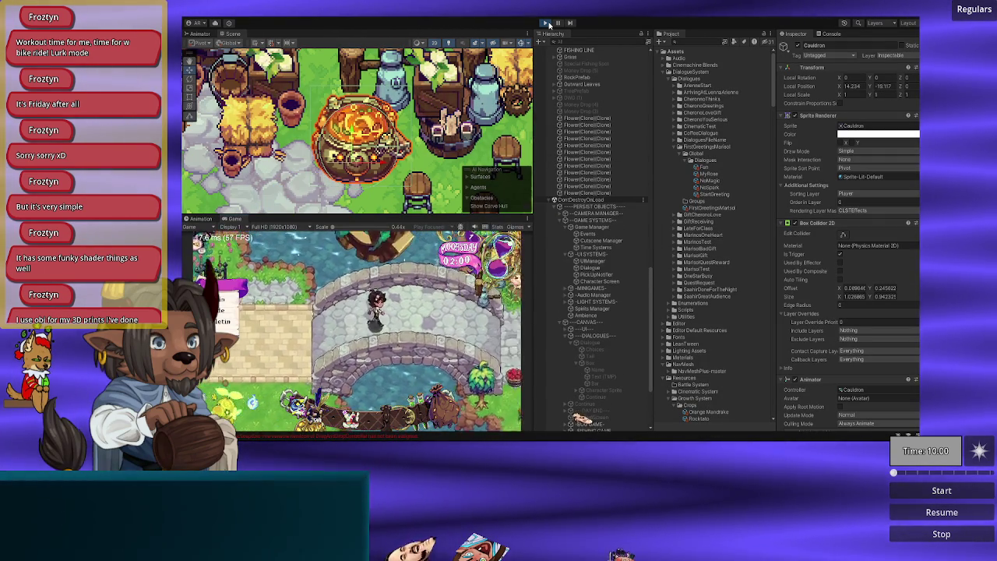
key("d")
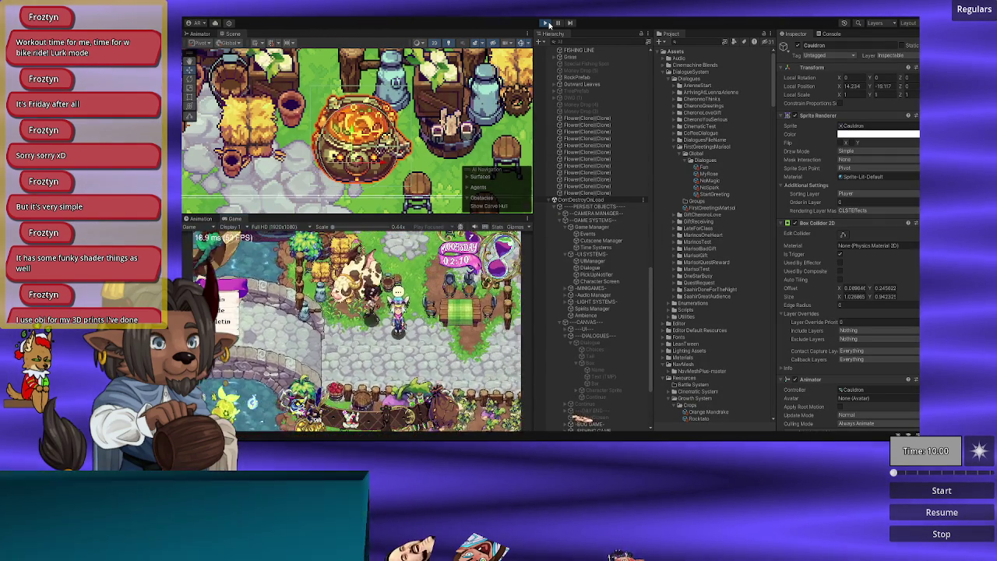
key("a")
key("w")
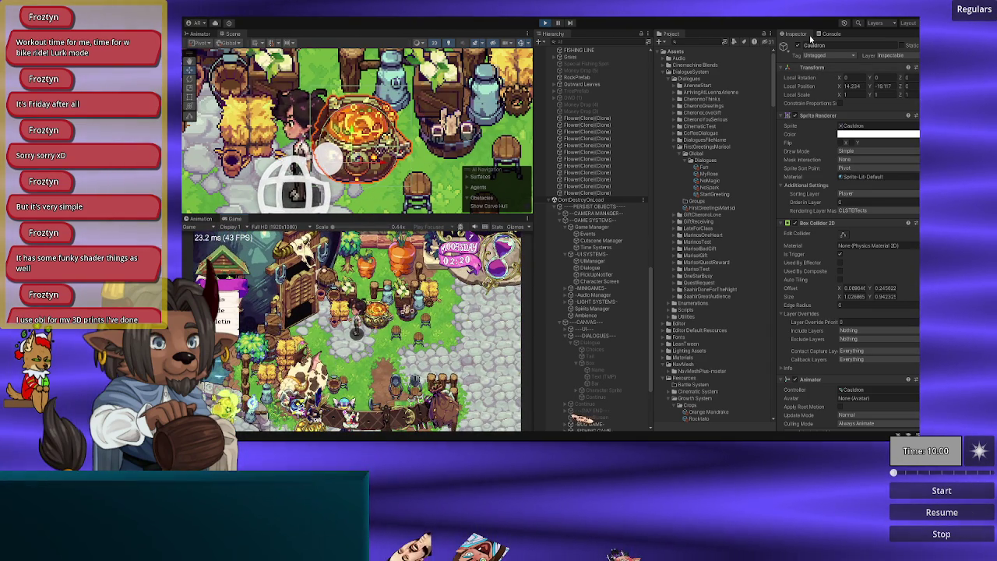
scroll(828, 314, "down", 5)
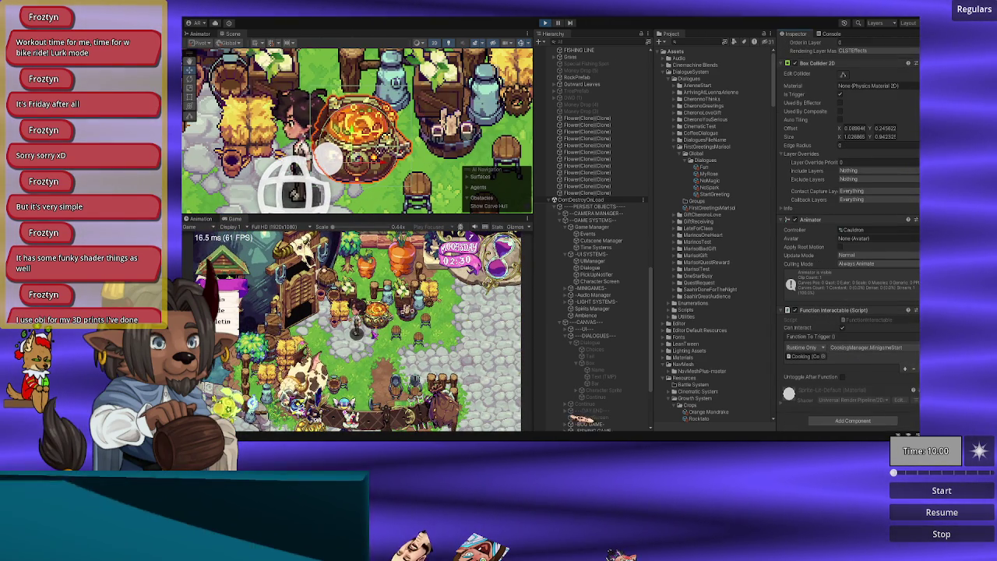
key("e")
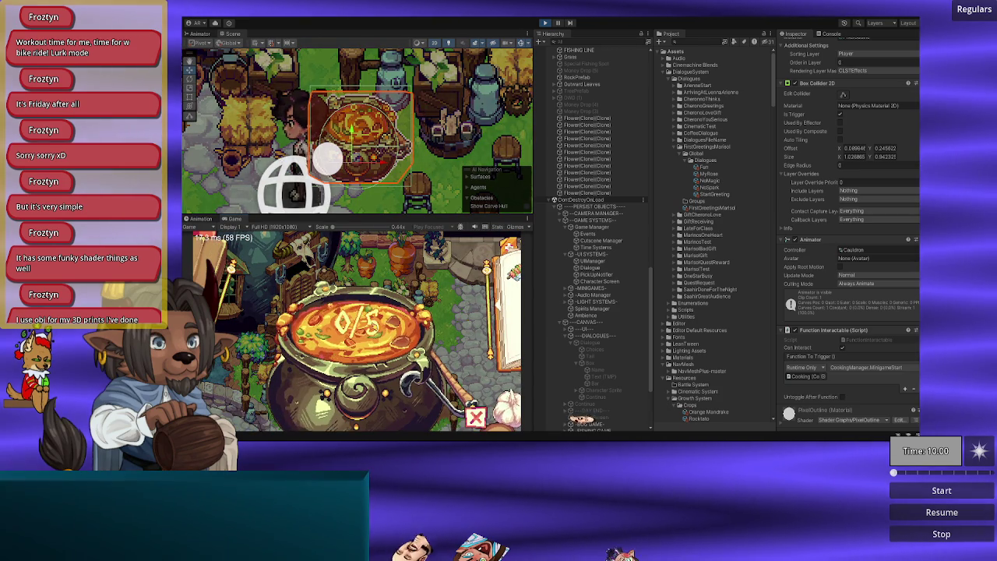
left_click(545, 24)
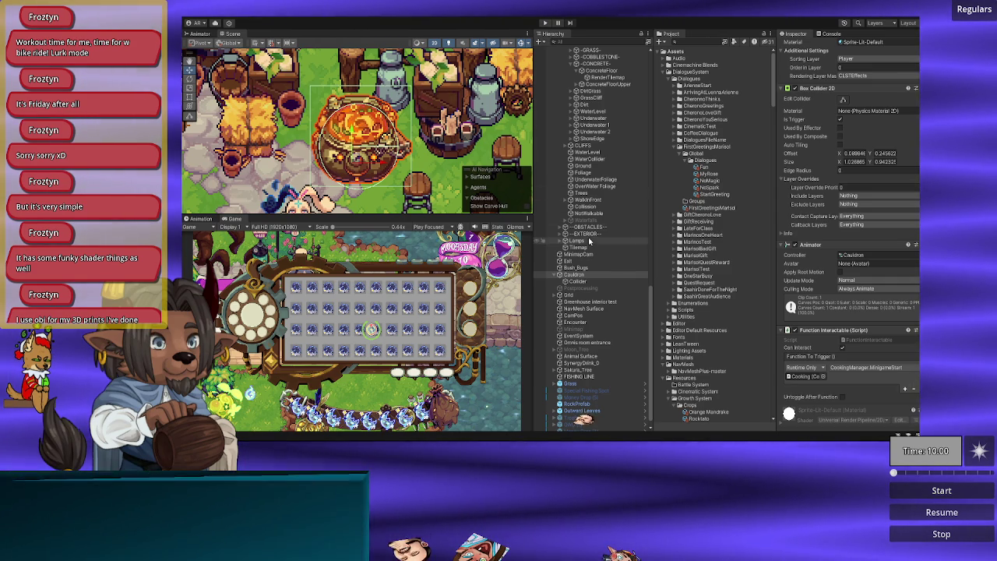
Step: Select Omni and move it into the farm at Local Position X -106, Y 0
scroll(815, 259, "up", 5)
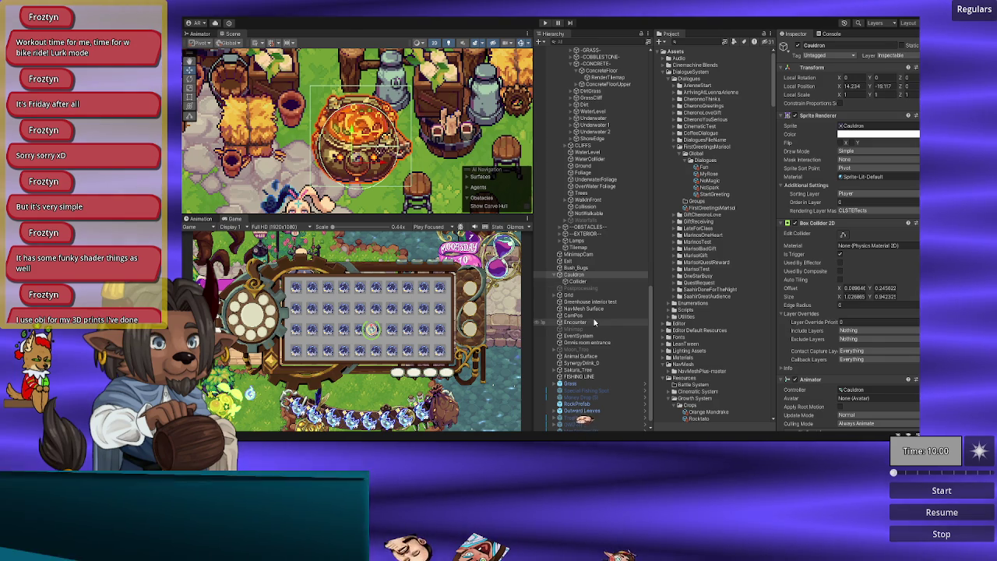
scroll(591, 345, "up", 5)
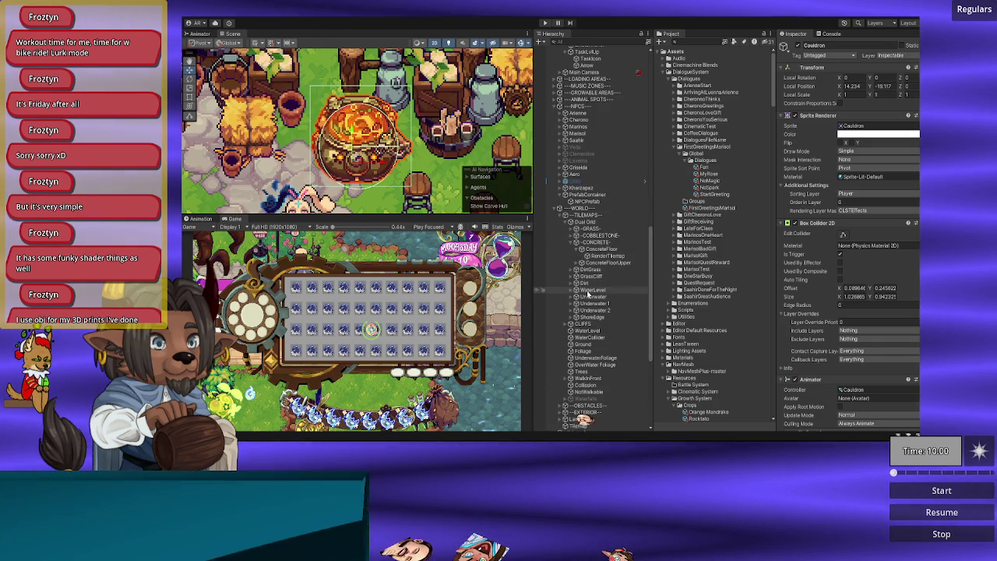
scroll(573, 301, "down", 2)
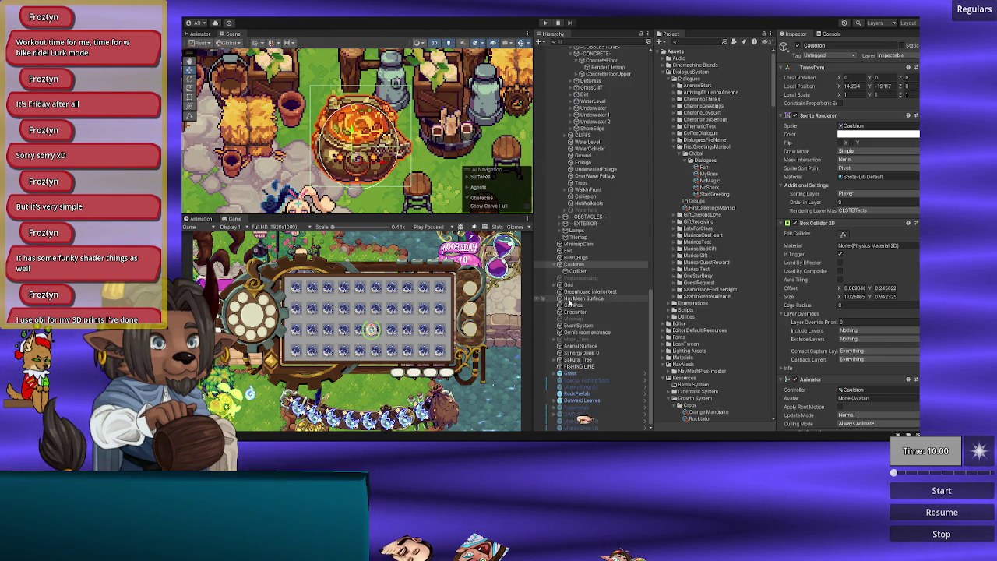
scroll(574, 302, "up", 10)
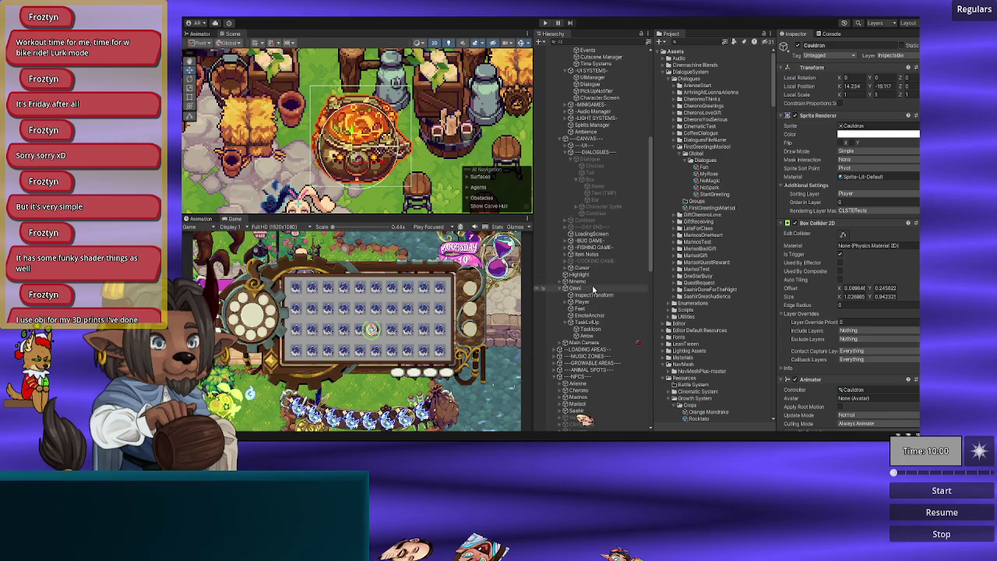
left_click(591, 289)
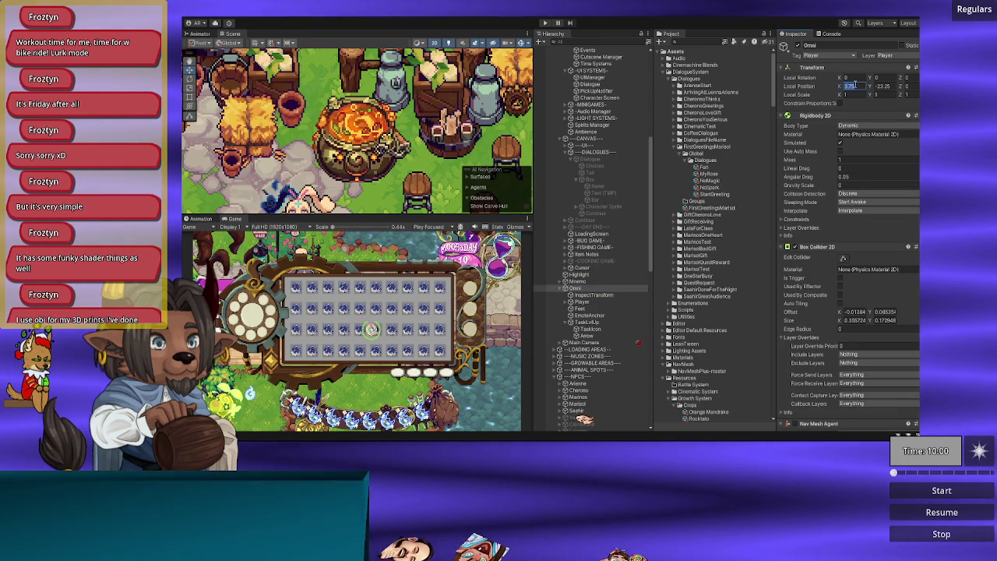
type("-18")
key("Return")
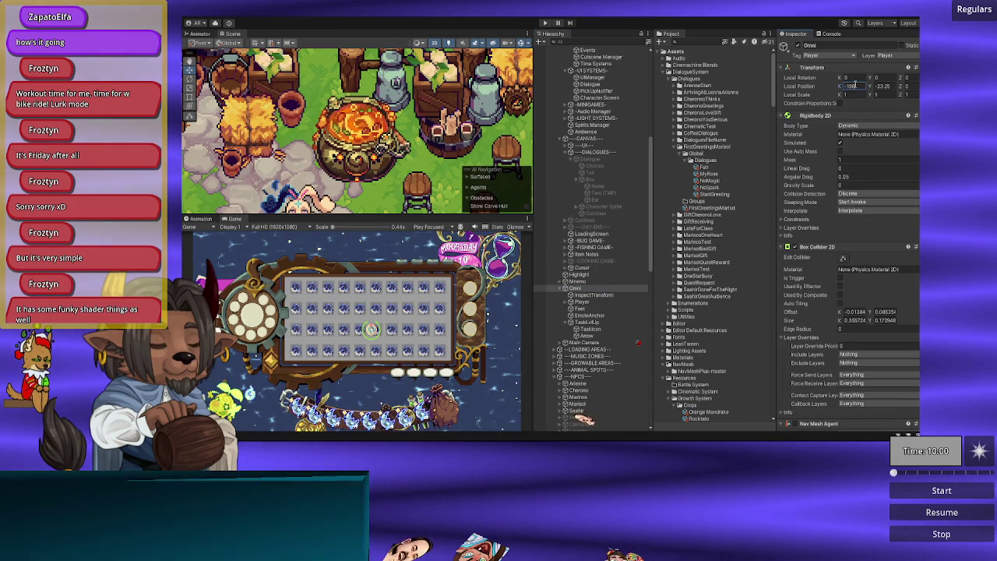
key("Tab")
type("0")
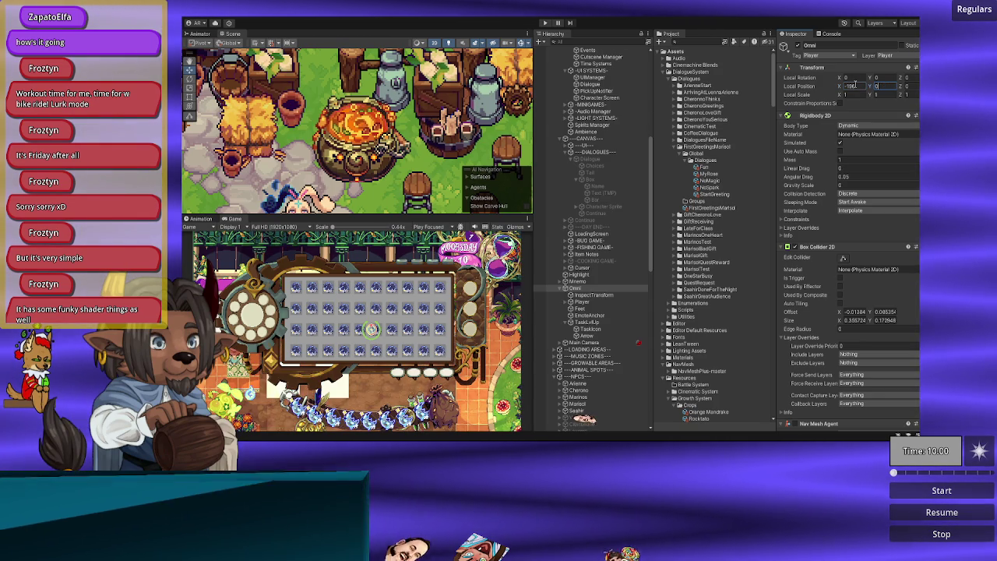
left_click(547, 25)
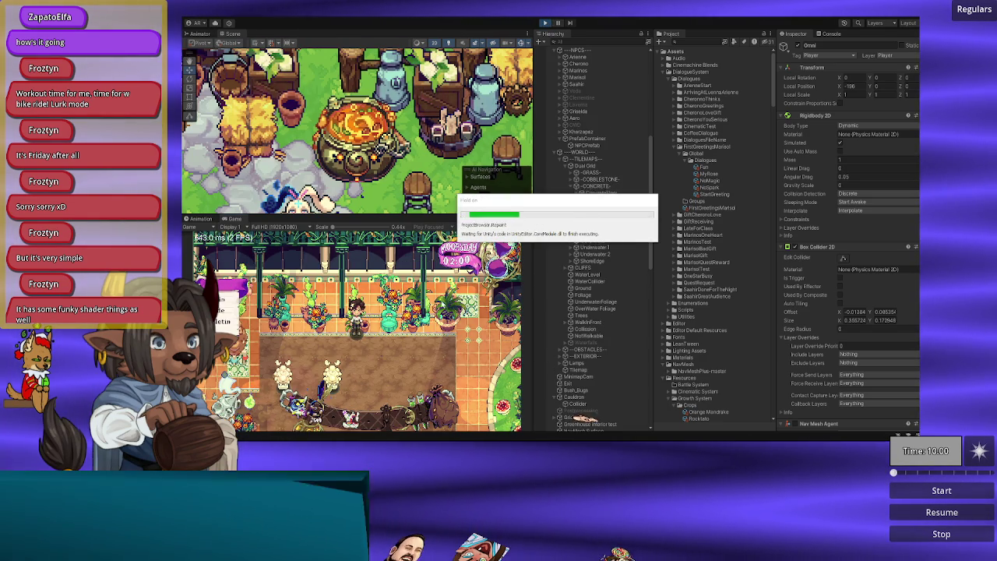
key("a")
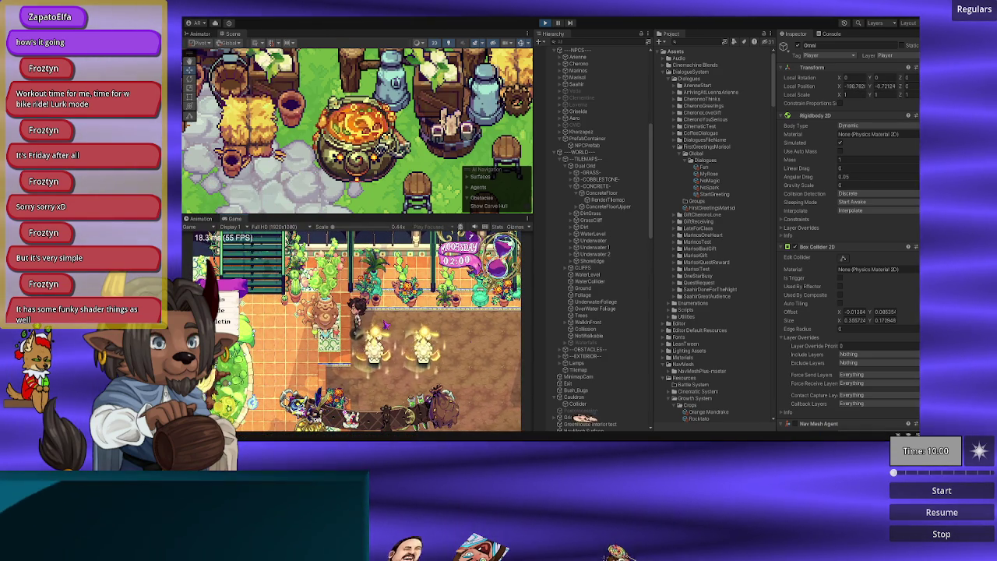
left_click(546, 23)
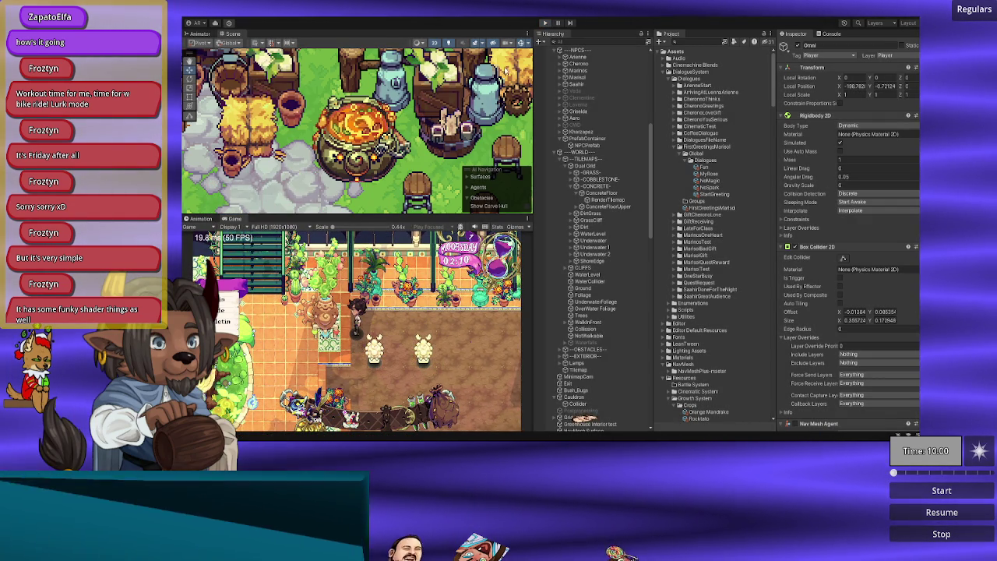
key("i")
scroll(597, 255, "down", 10)
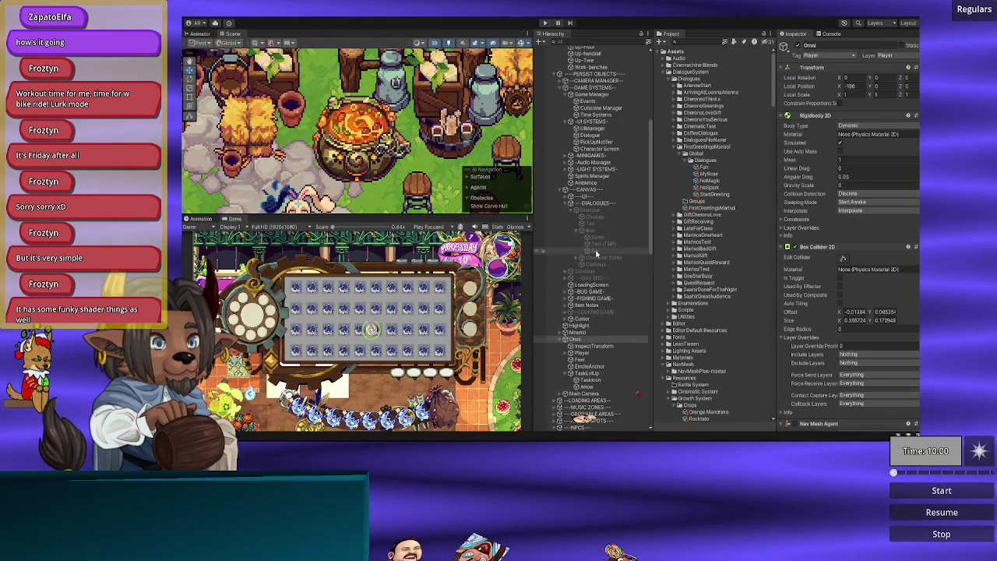
scroll(598, 254, "up", 5)
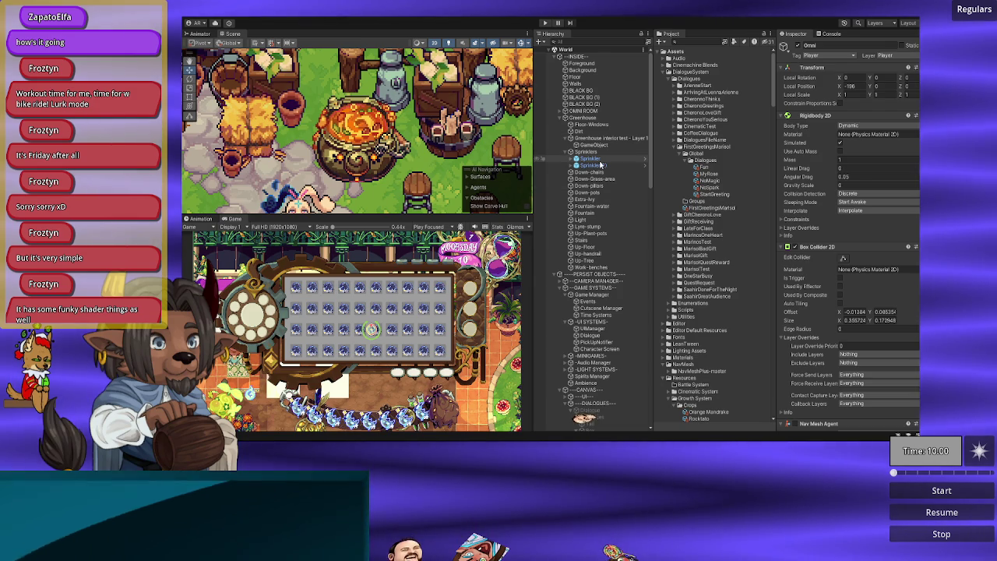
Step: Enable Untoggle After Function on 'Greenhouse interior test - Layer 1' and enter play mode
left_click(600, 138)
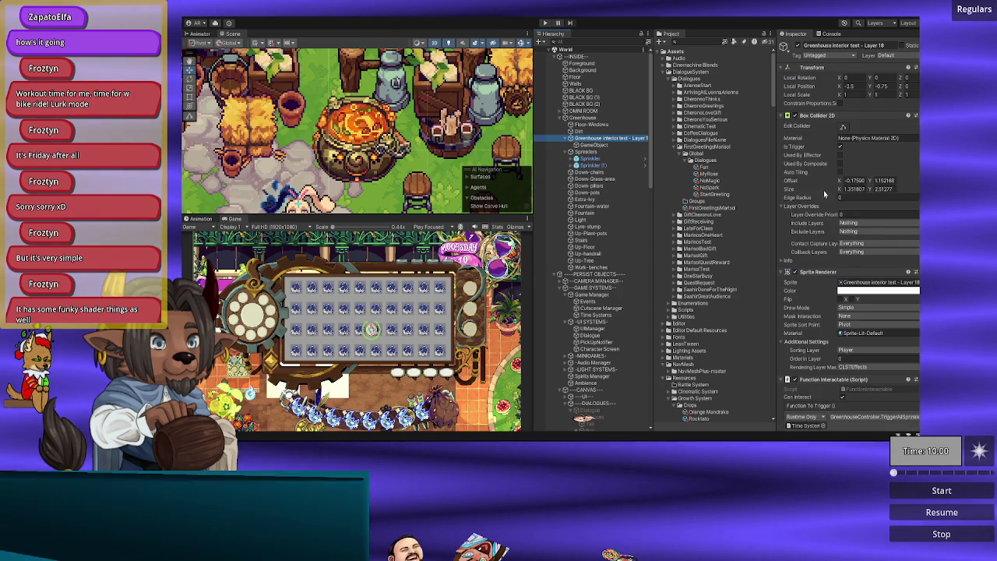
left_click(841, 377)
left_click(545, 23)
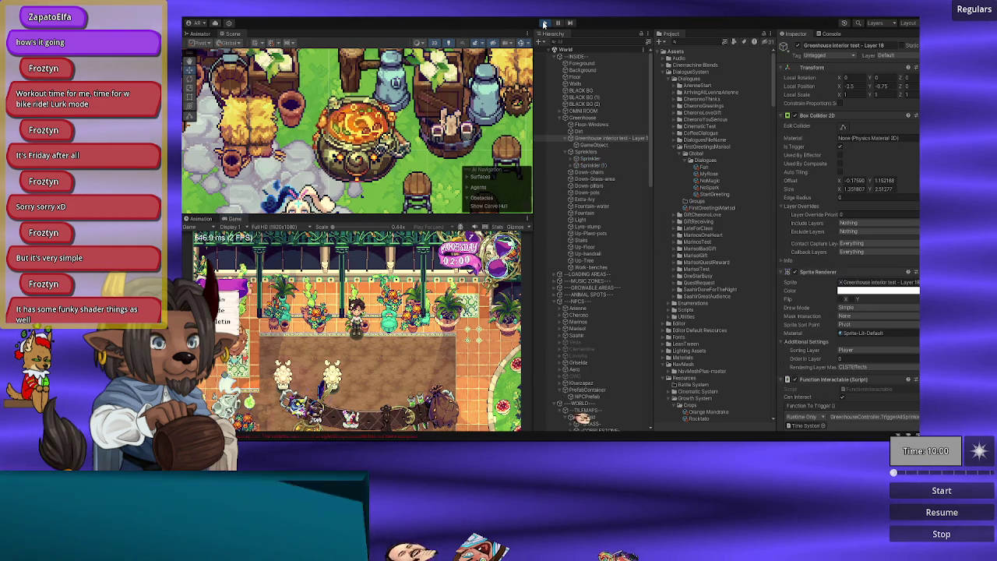
Step: Walk the character through the greenhouse toward the sprinklers, then stop play and switch to VS Code
left_click(315, 345)
key("a")
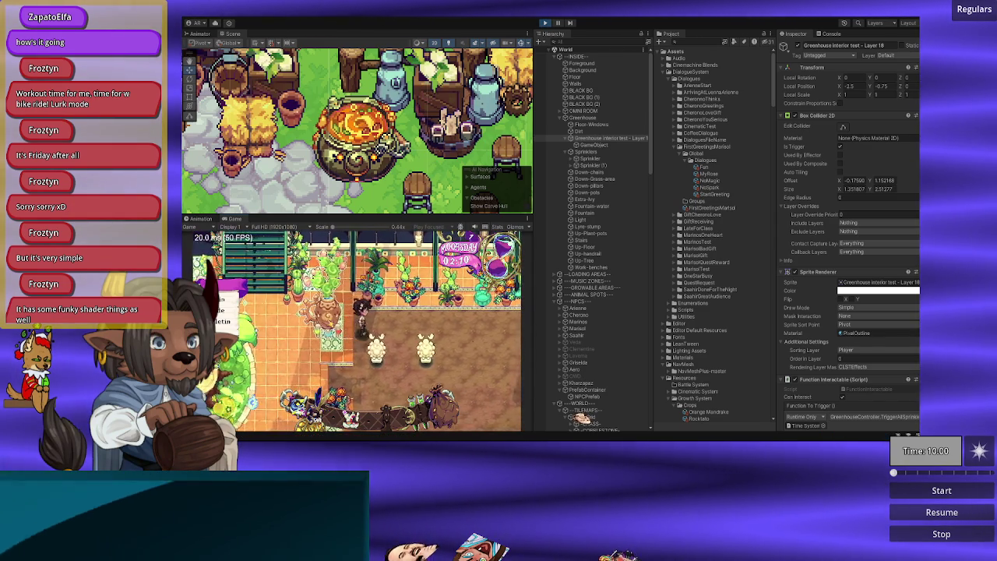
key("a")
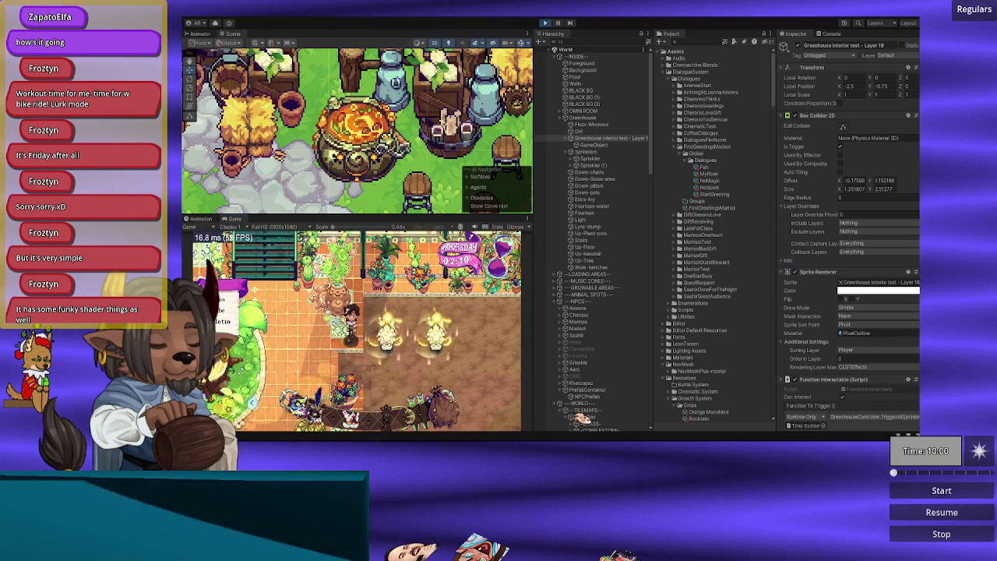
key("s")
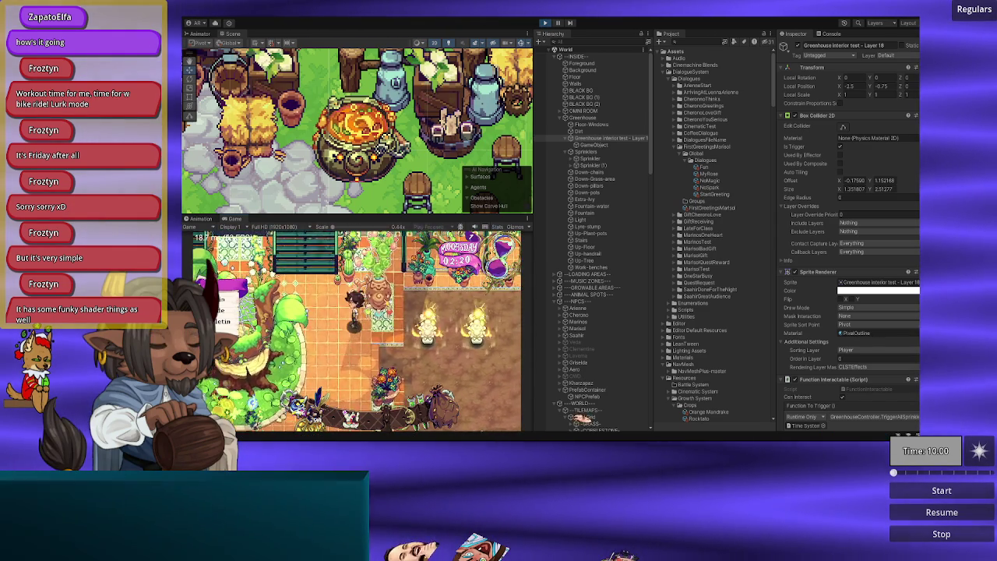
key("s")
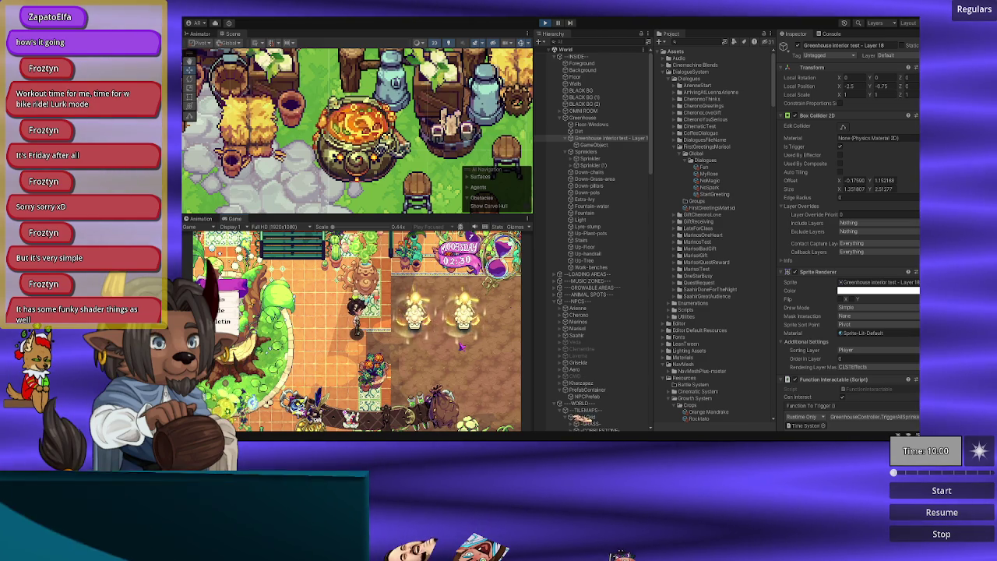
scroll(845, 370, "down", 3)
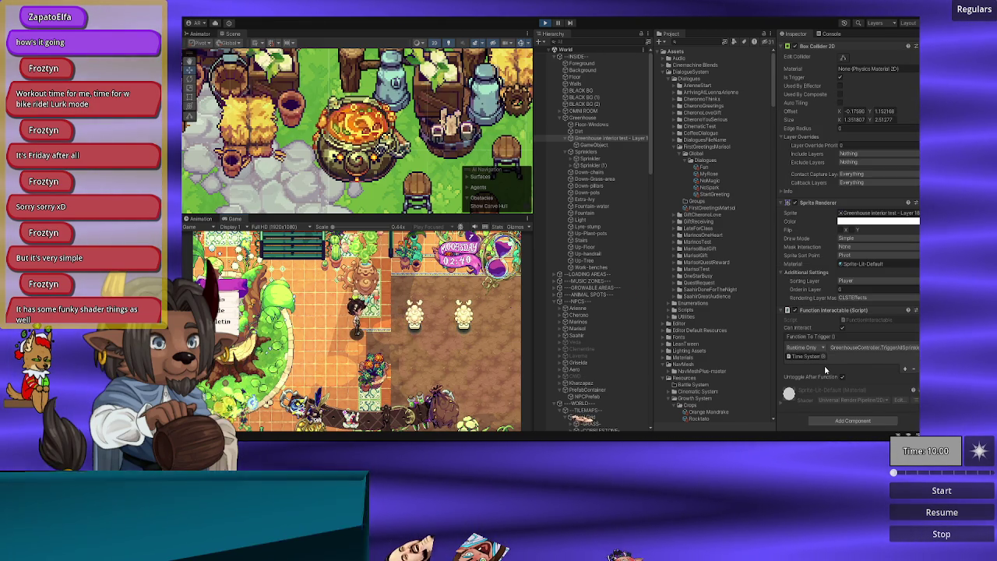
left_click(543, 24)
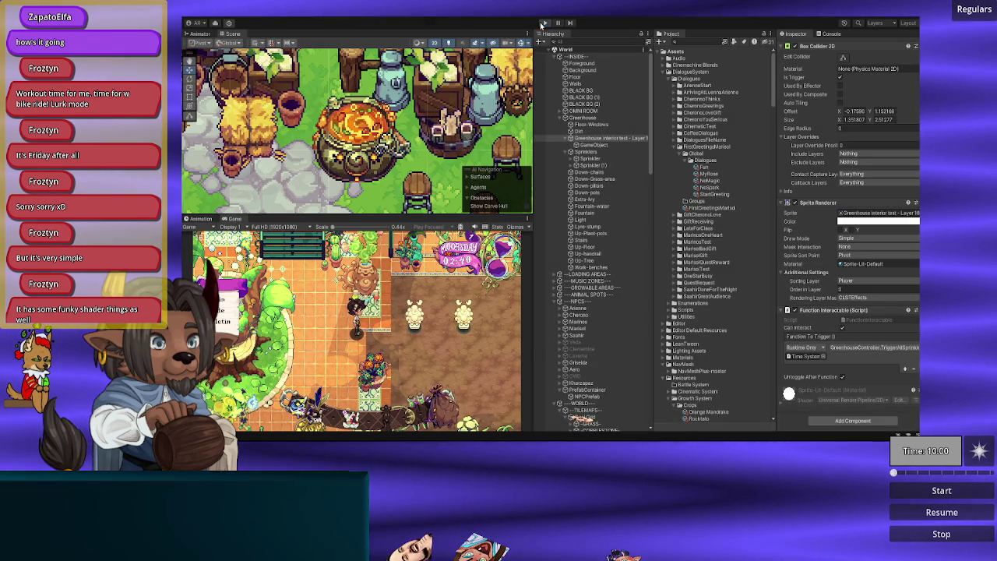
key("alt+Tab")
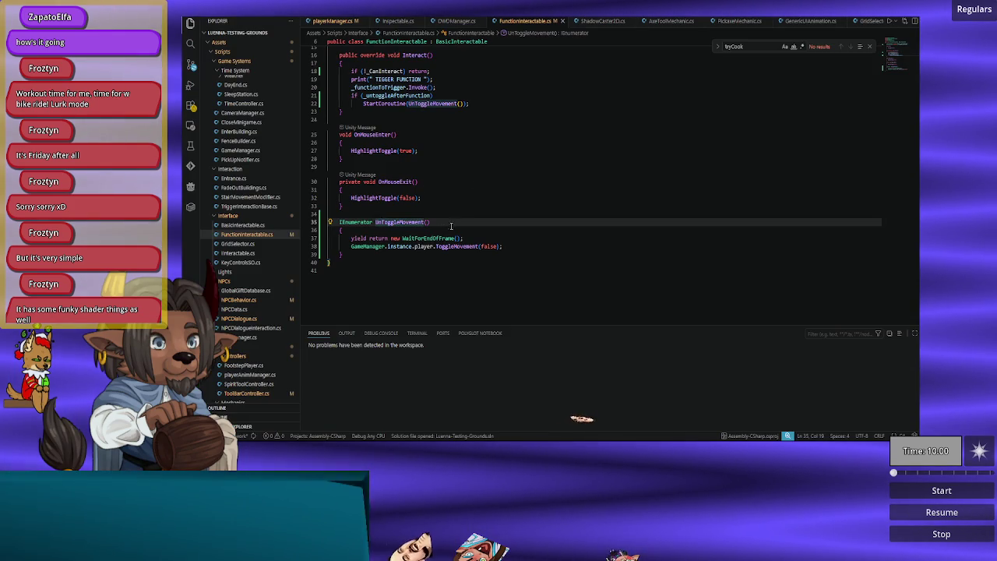
Step: Review the ToggleMovement(false) call in Sprinkler.cs and the NPCBehavior.cs script, then return to Unity
scroll(452, 225, "up", 2)
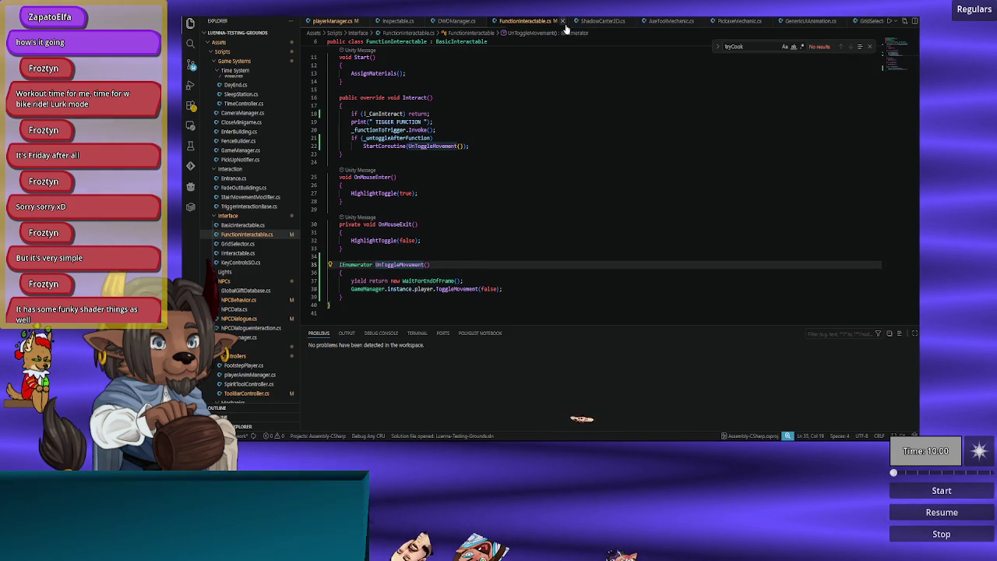
scroll(567, 23, "down", 1)
scroll(573, 23, "down", 3)
scroll(578, 23, "down", 3)
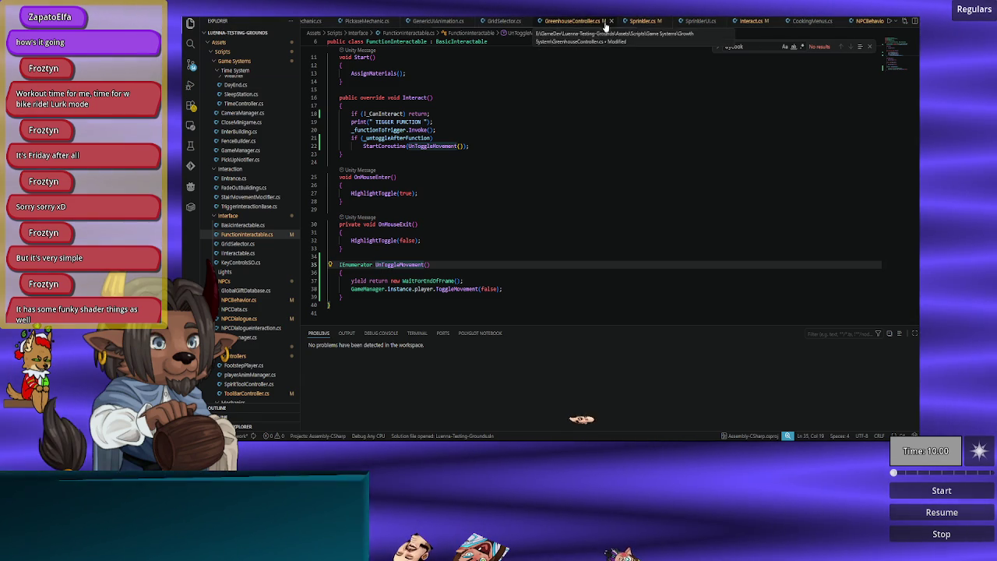
left_click(635, 21)
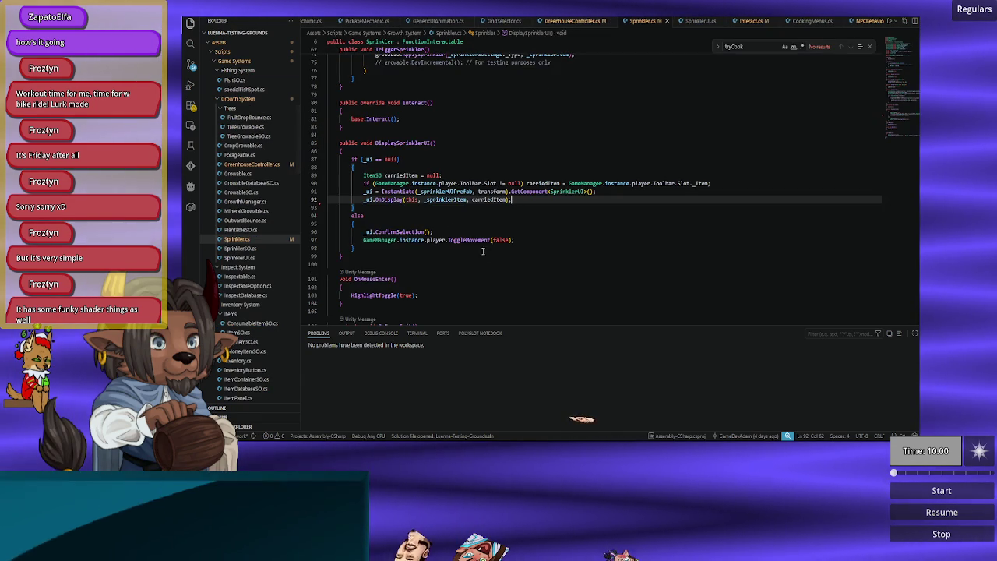
left_click_drag(533, 239, 547, 230)
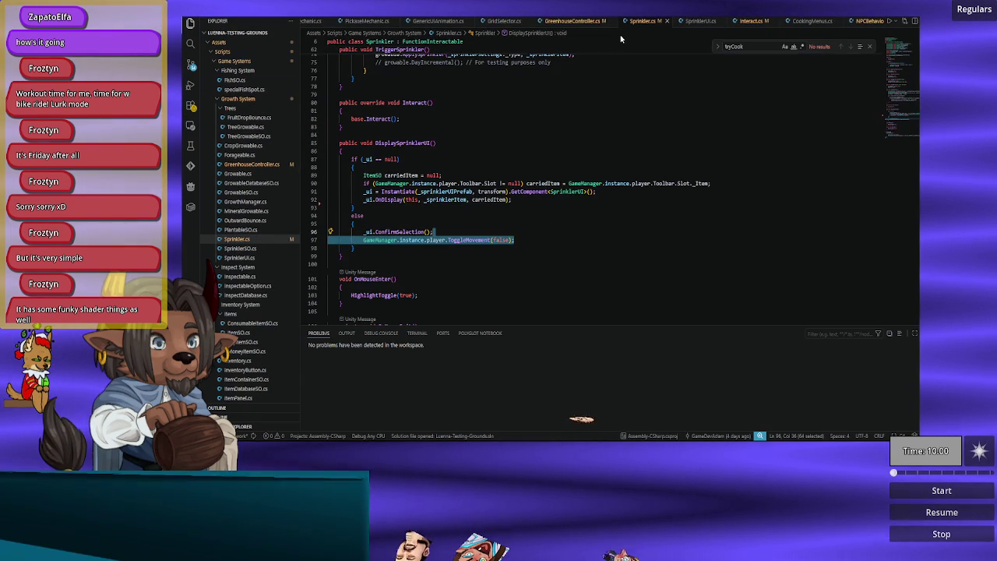
scroll(624, 29, "down", 3)
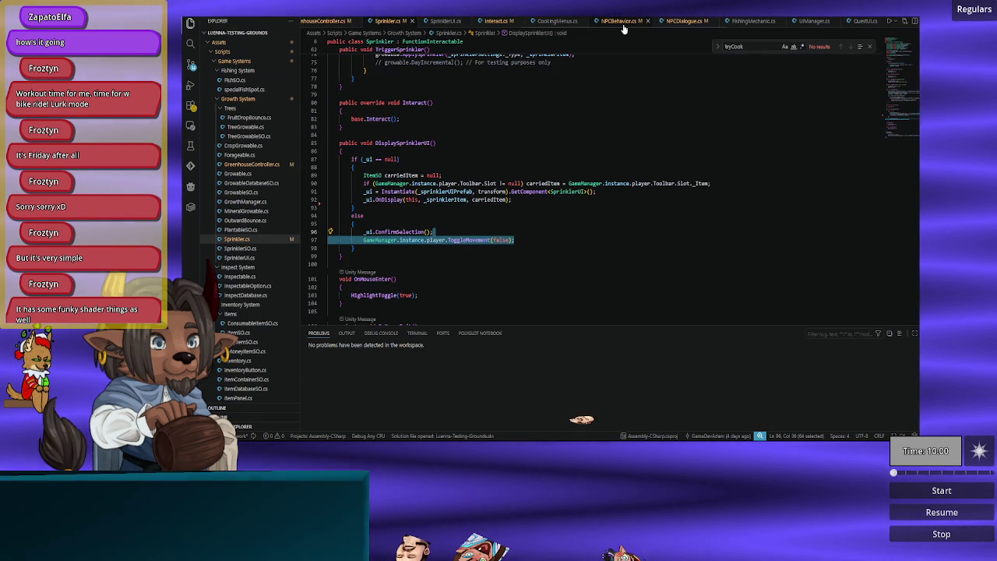
left_click(623, 26)
scroll(518, 215, "up", 2)
scroll(517, 215, "down", 6)
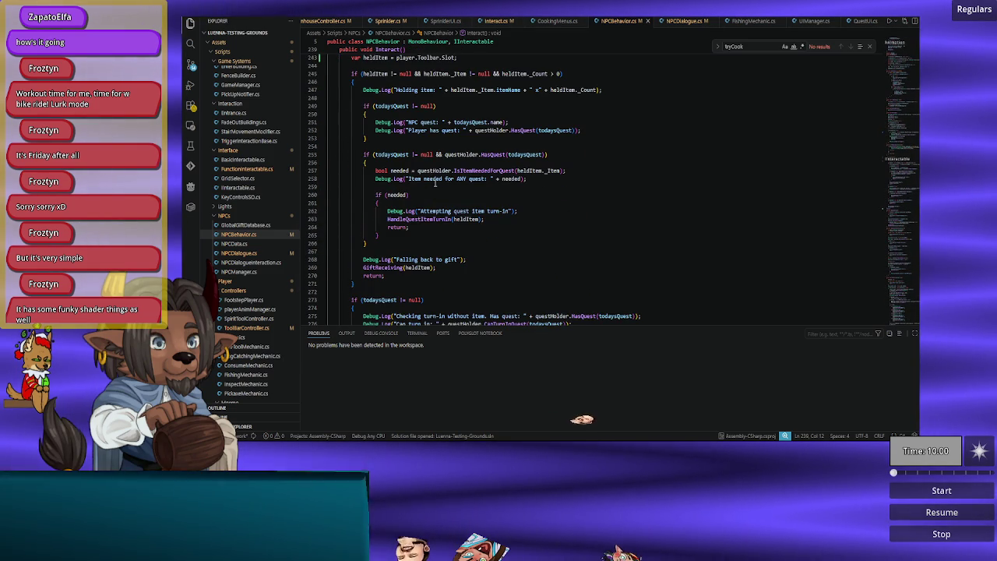
key("alt+Tab")
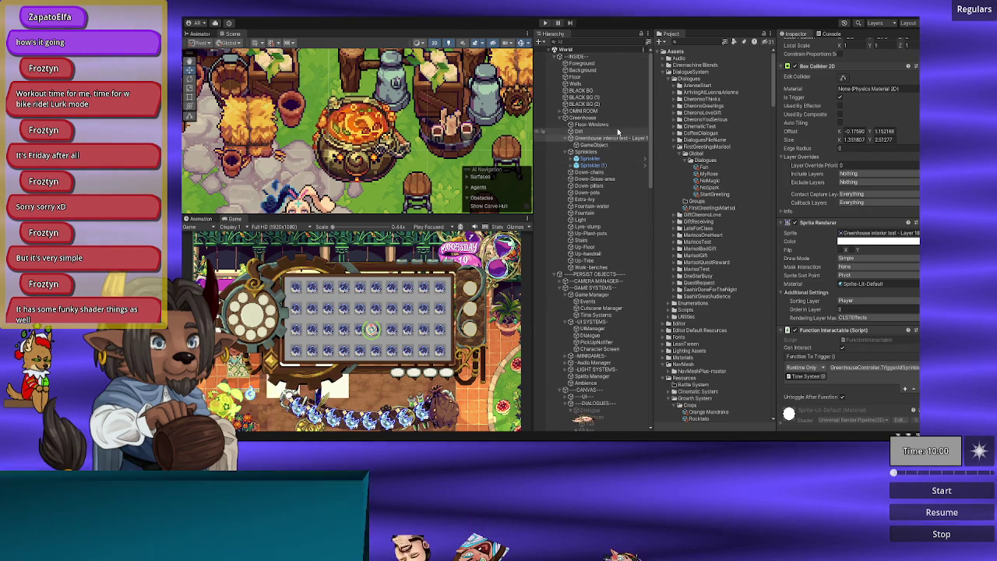
Step: Select the Omni player object in the Hierarchy and begin editing its Local Position X
scroll(820, 60, "up", 2)
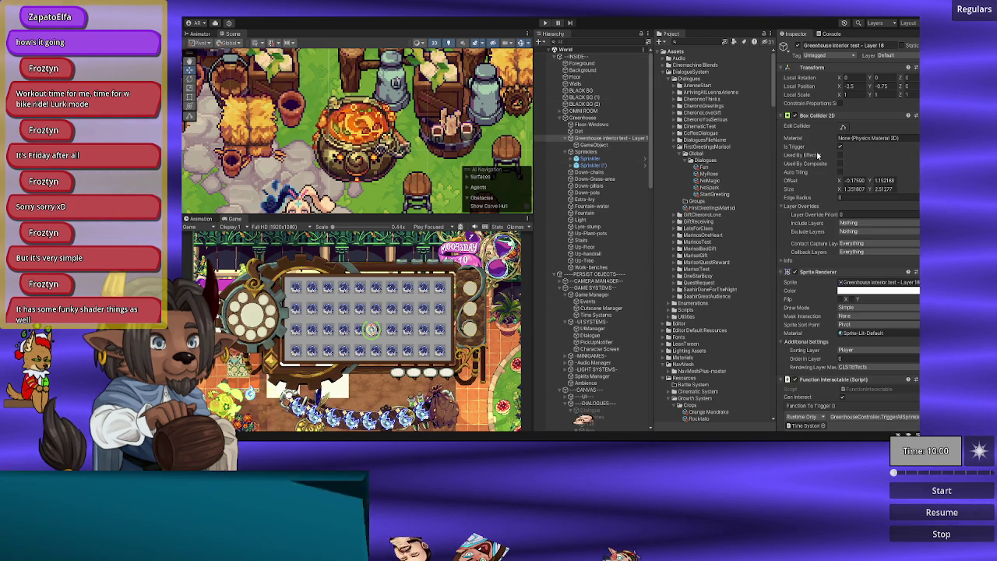
scroll(599, 341, "down", 5)
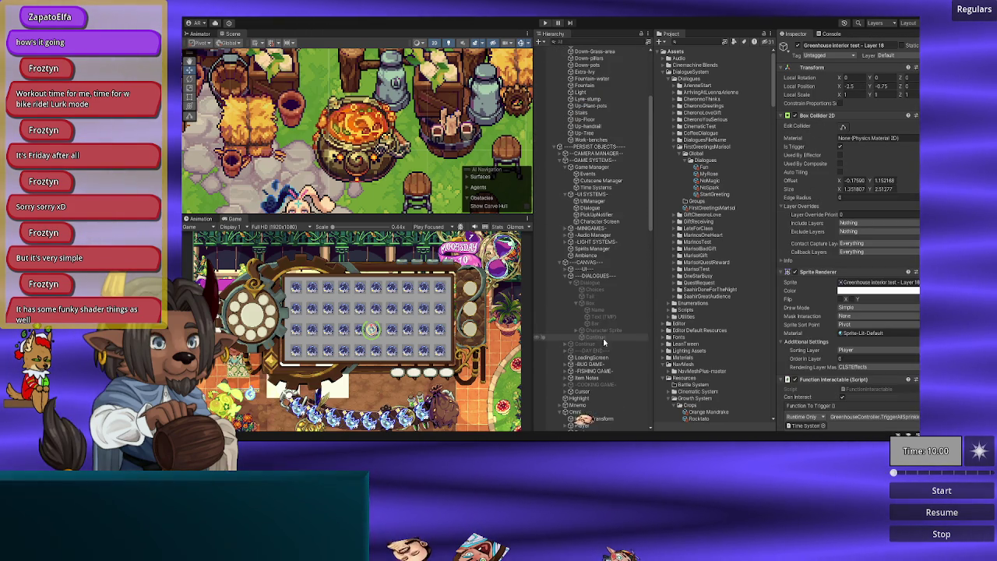
scroll(589, 363, "down", 5)
scroll(590, 351, "up", 10)
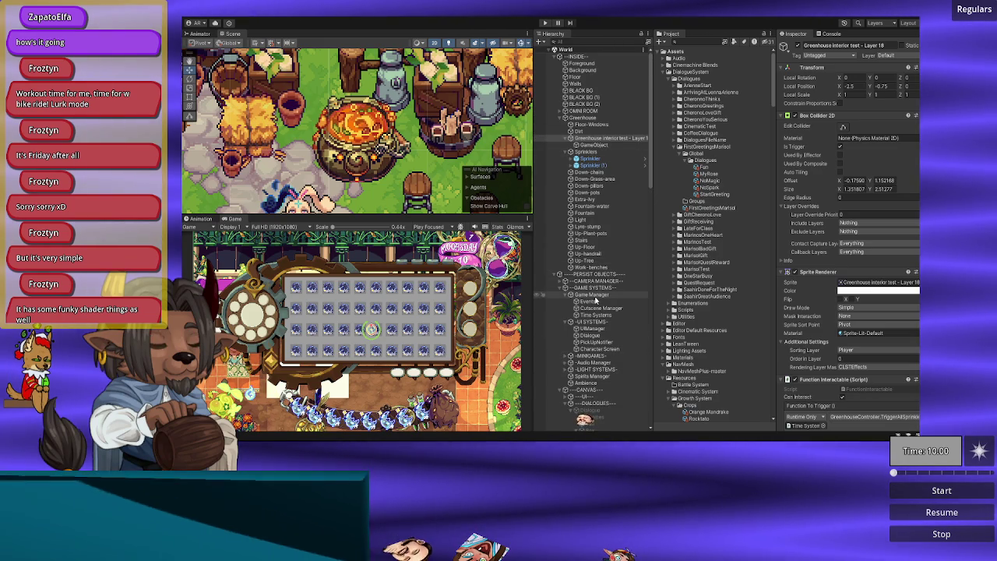
scroll(597, 296, "down", 7)
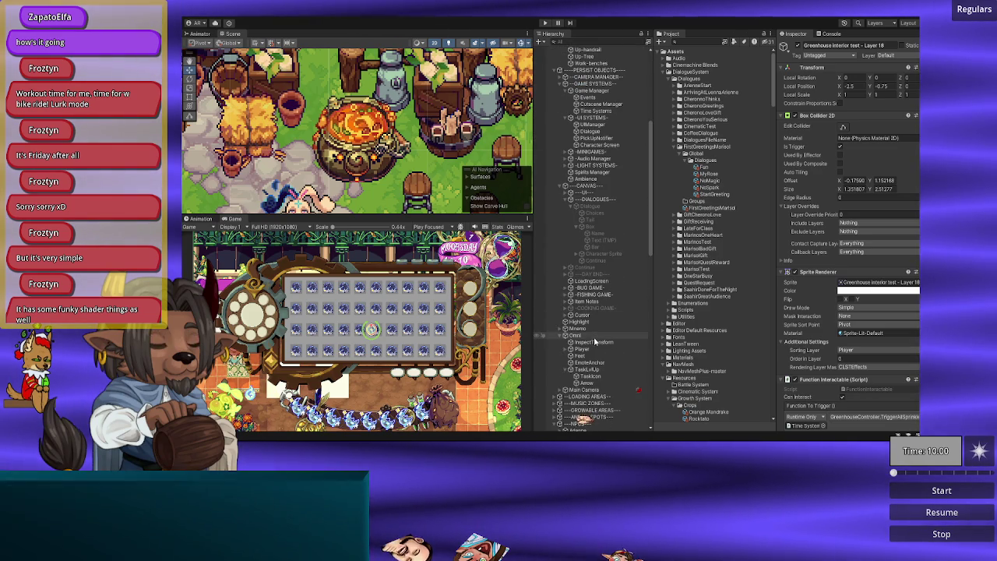
left_click(594, 337)
left_click(853, 86)
Step: Set Omni's Local Position to X 10, Y -22, then switch to VS Code
type("-23")
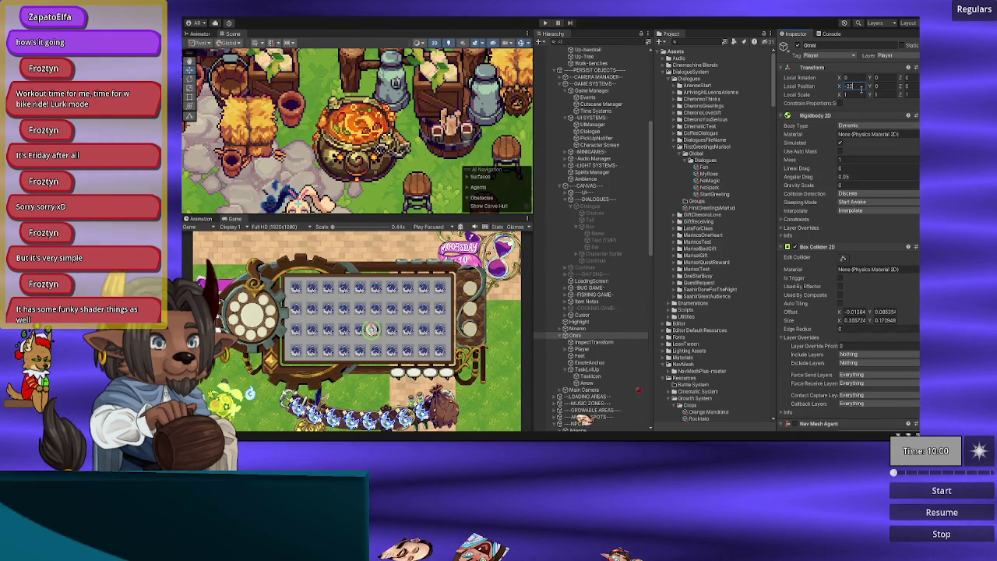
type("-2")
key("Tab")
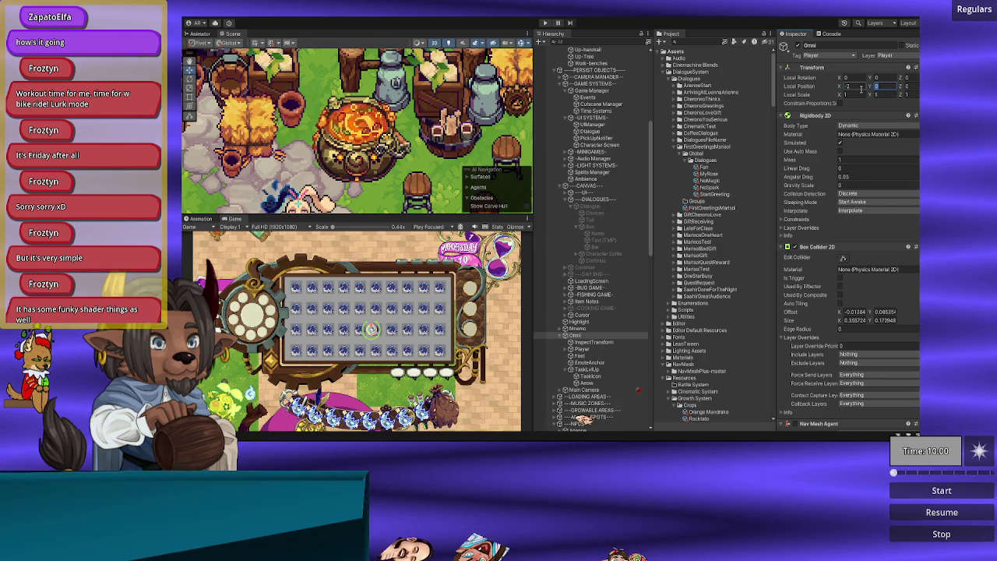
type("-2")
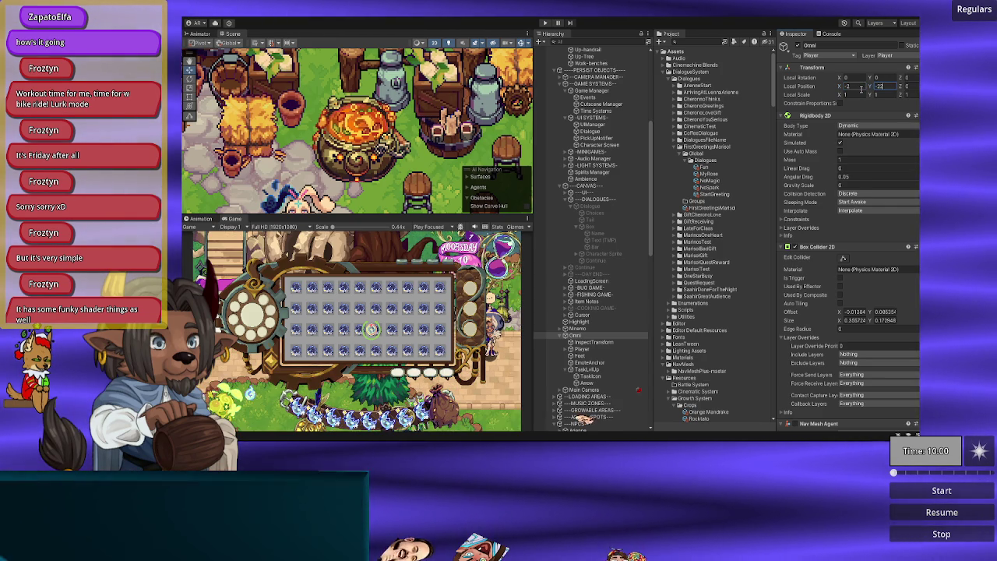
left_click(861, 88)
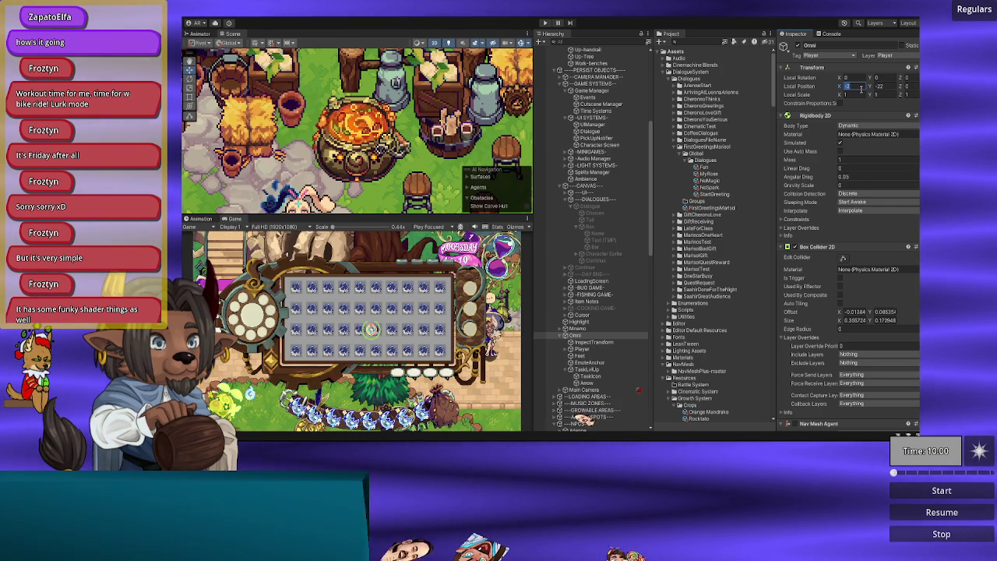
type("10")
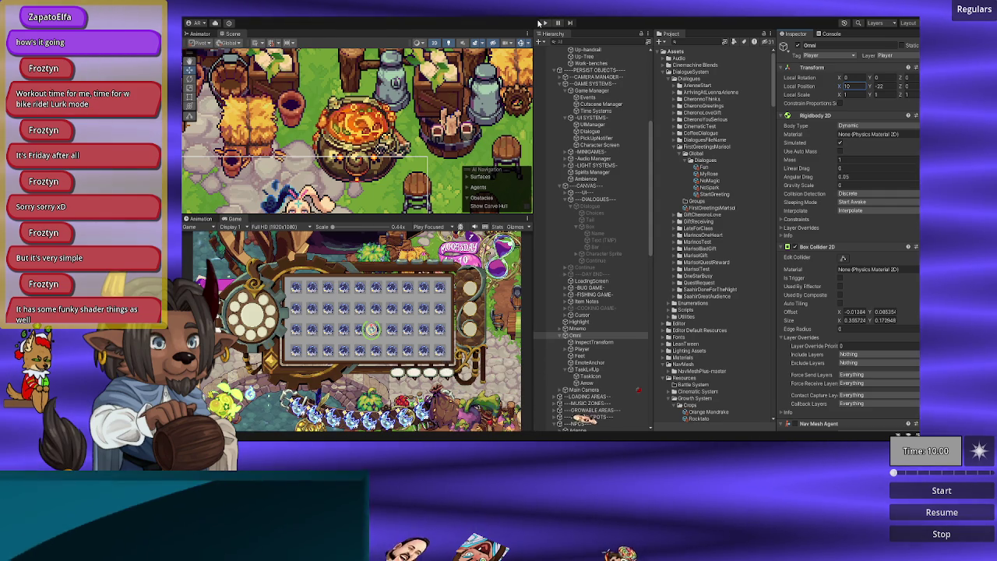
key("alt+Tab")
Step: Open NPCDialogue.cs and search 'close', then 'end', to find OnDialogueEnd in PlayDialogue
scroll(596, 23, "down", 3)
left_click(605, 21)
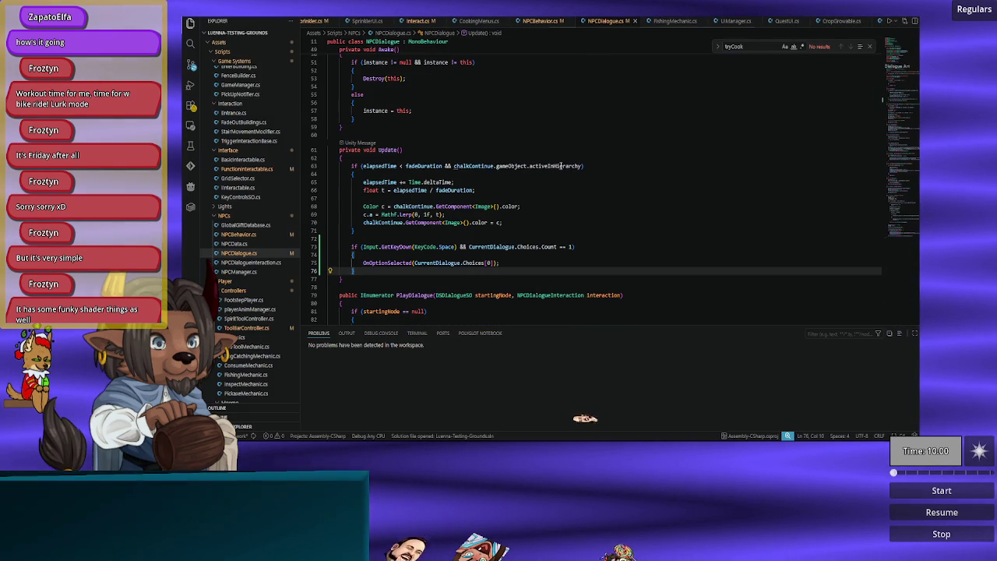
scroll(550, 241, "up", 2)
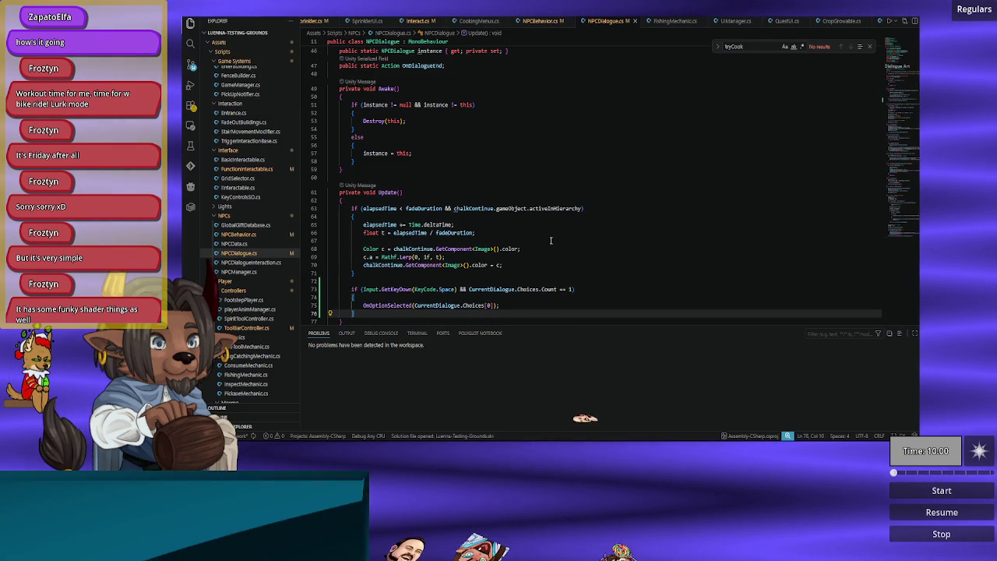
key("ctrl+f")
type("c")
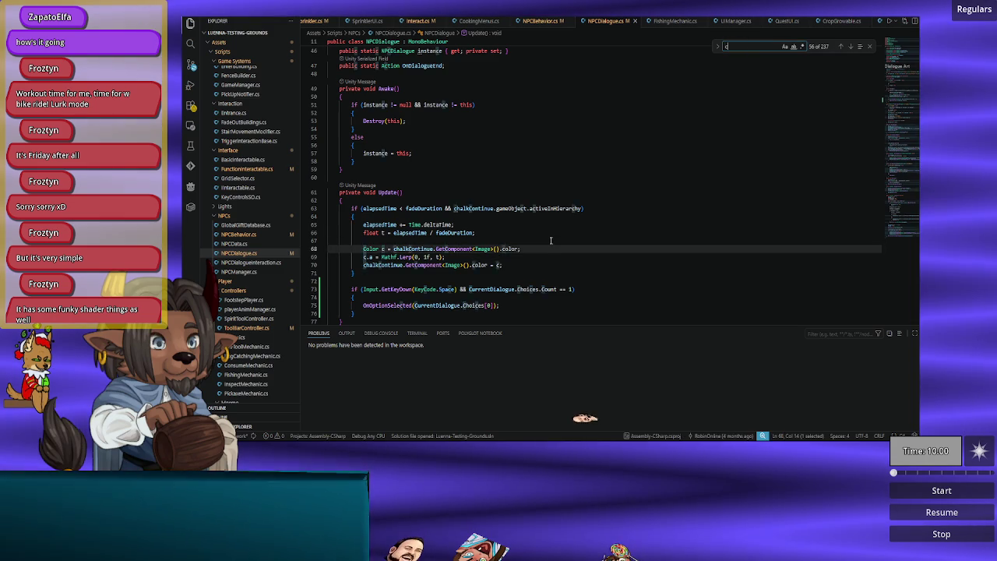
type("lose")
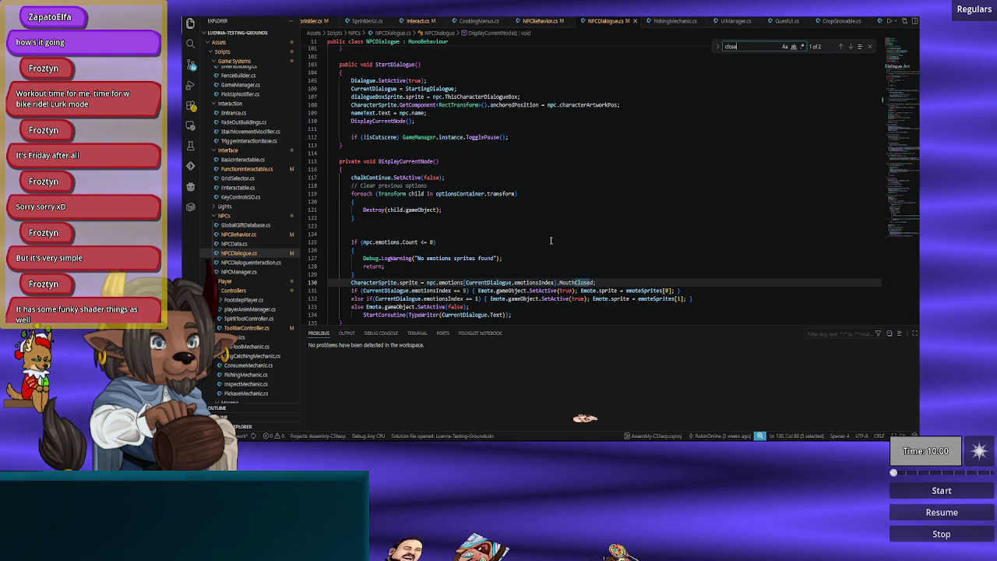
scroll(551, 241, "up", 3)
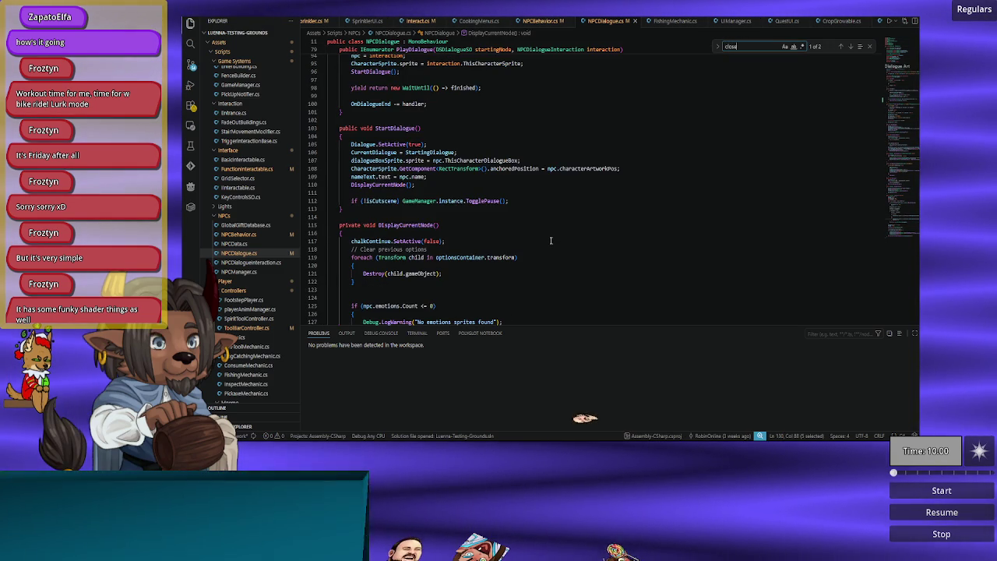
scroll(548, 241, "down", 1)
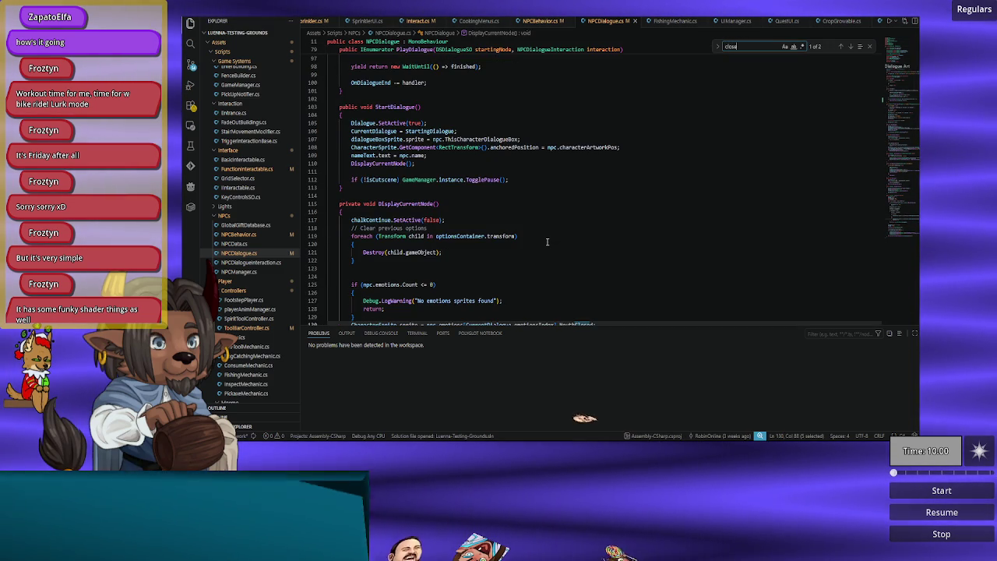
type("end")
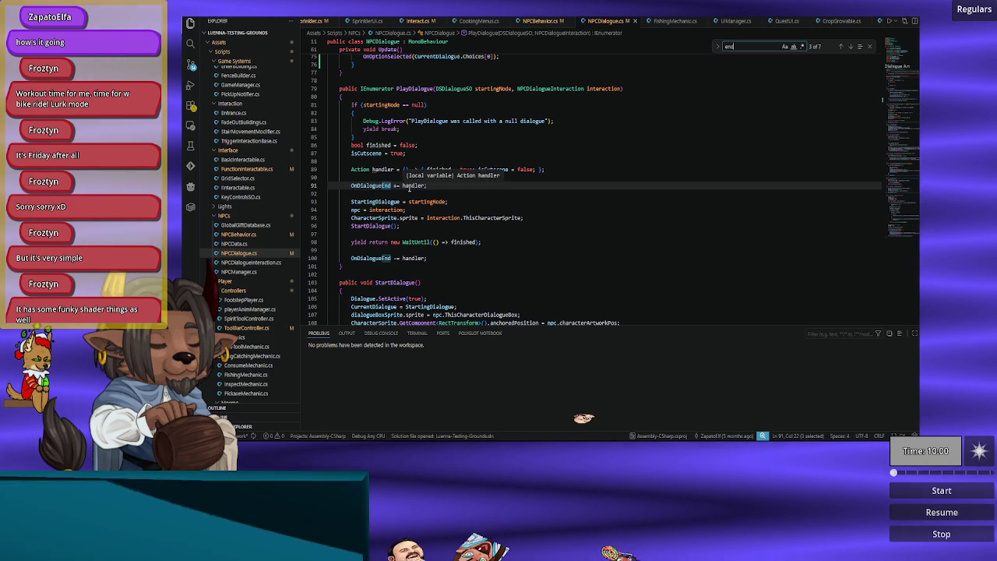
double_click(413, 186)
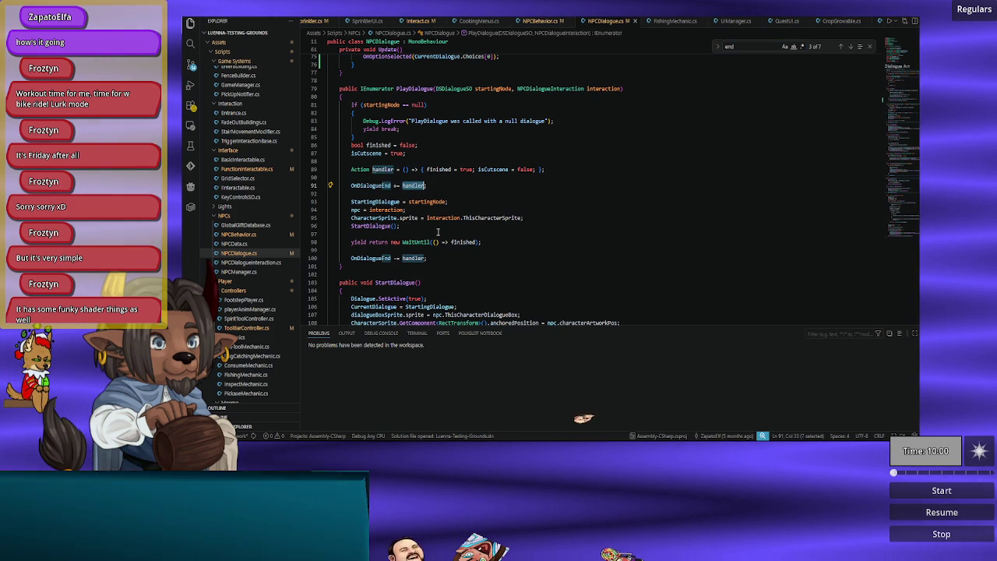
double_click(433, 170)
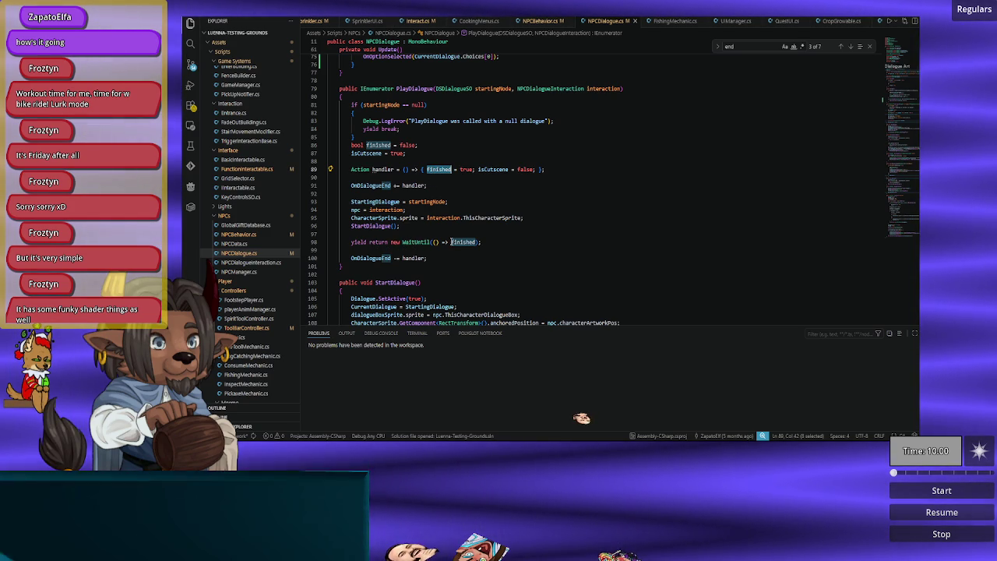
left_click(488, 241)
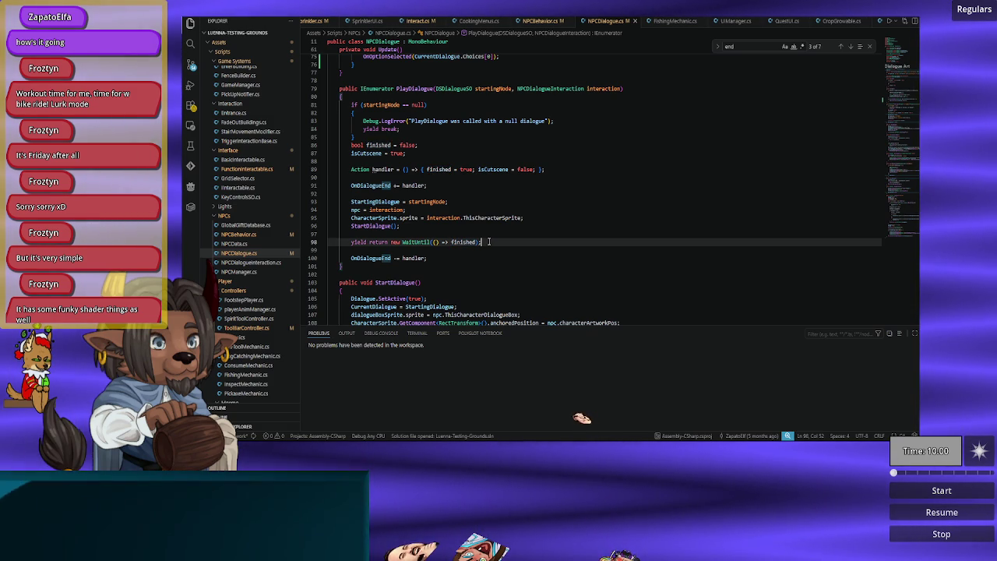
double_click(424, 242)
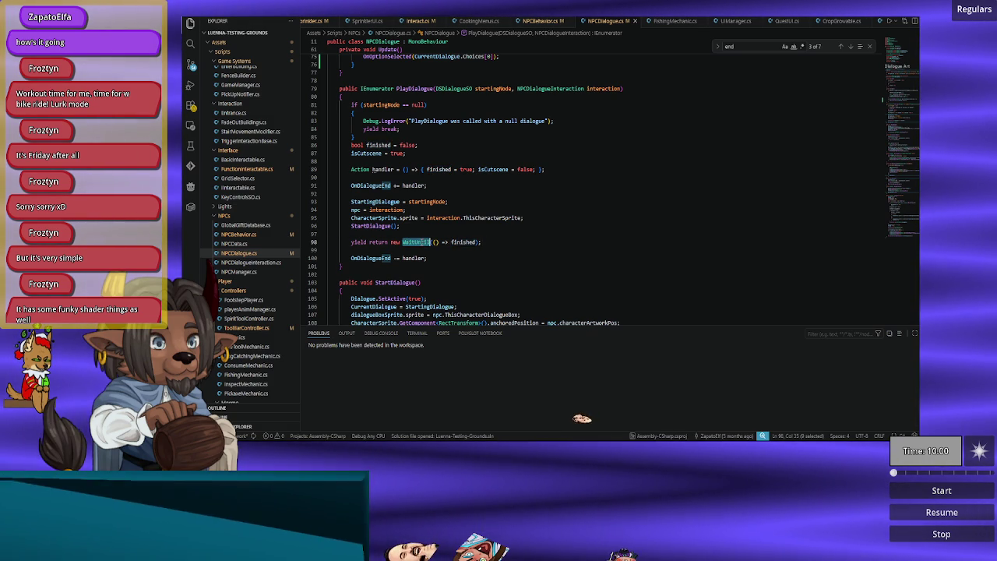
double_click(463, 242)
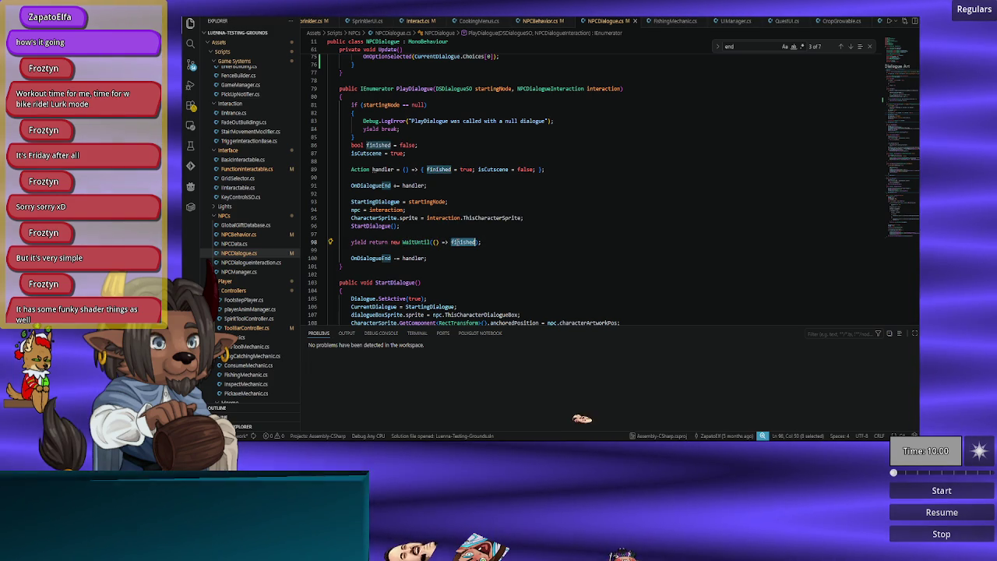
left_click(488, 242)
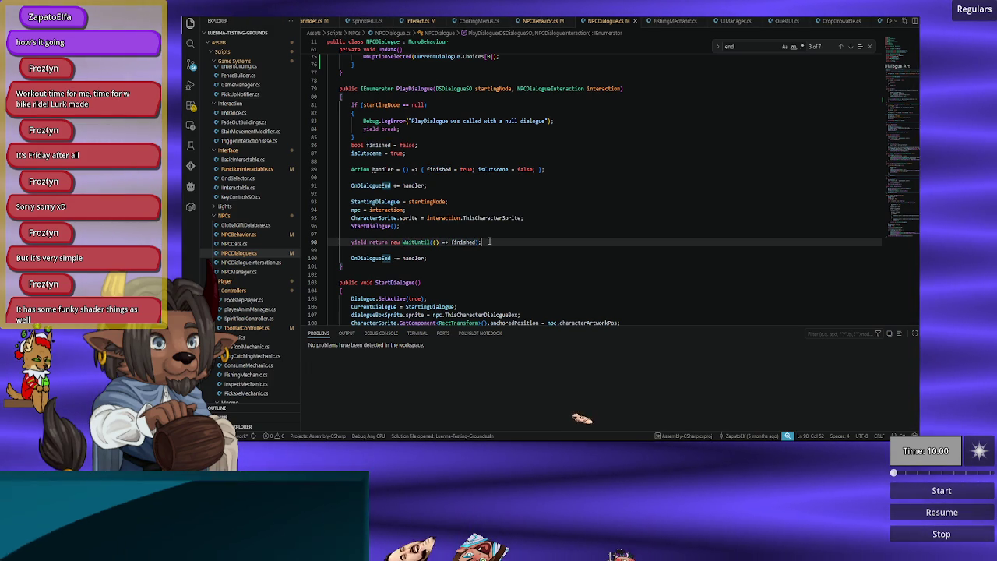
mouse_move(425, 245)
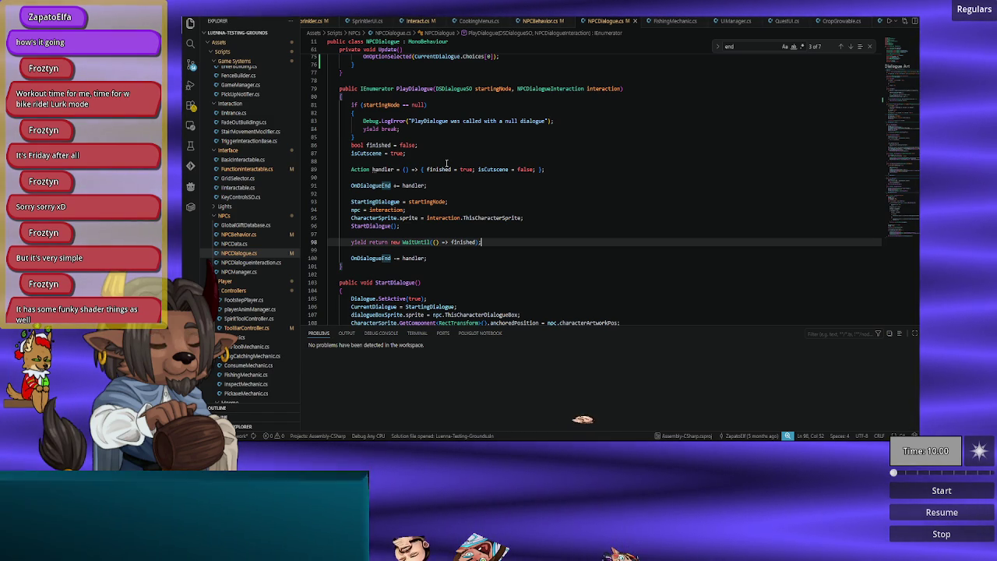
scroll(485, 24, "up", 3)
scroll(485, 23, "up", 10)
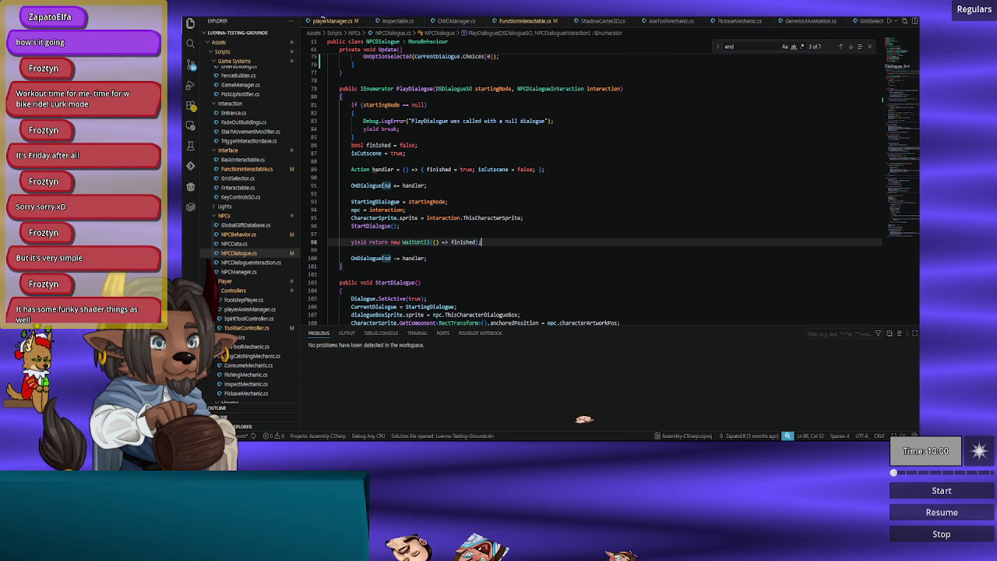
Step: Bring up playerManager.cs in VS Code, then return to Unity and start play mode
left_click(335, 21)
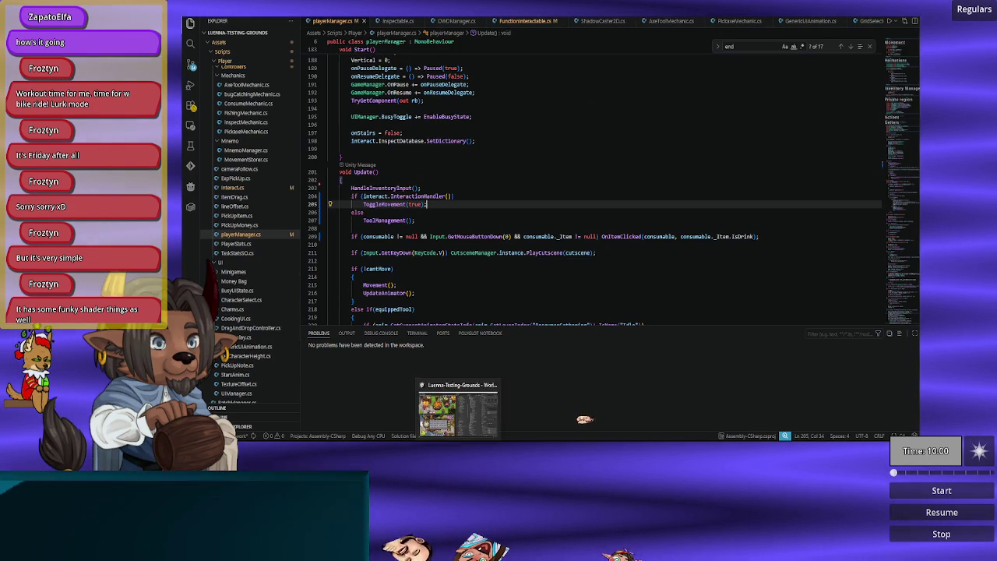
left_click(460, 398)
left_click(543, 23)
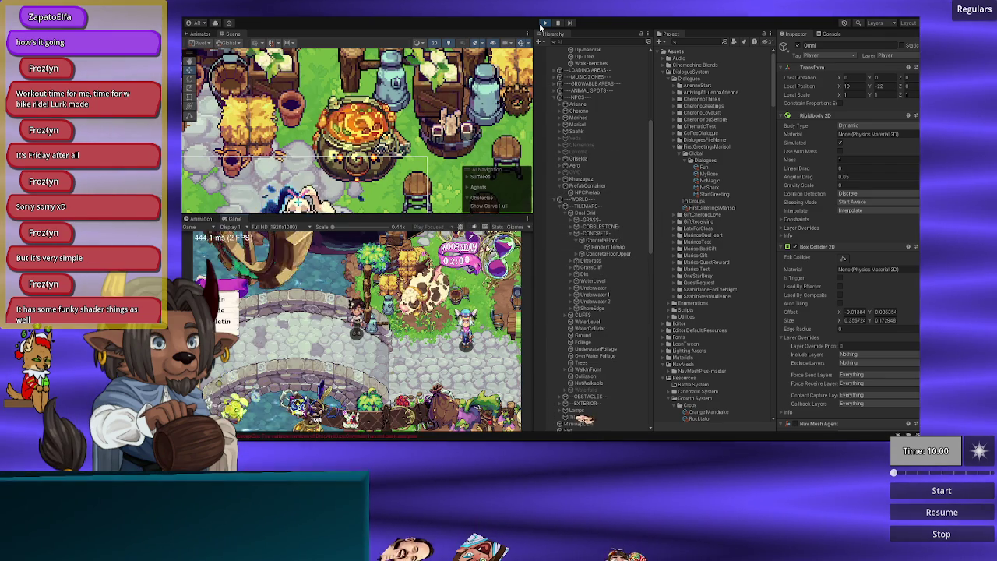
Step: Walk the player left across the bridge into the plaza and up toward the NPC, then return to the code
key("a")
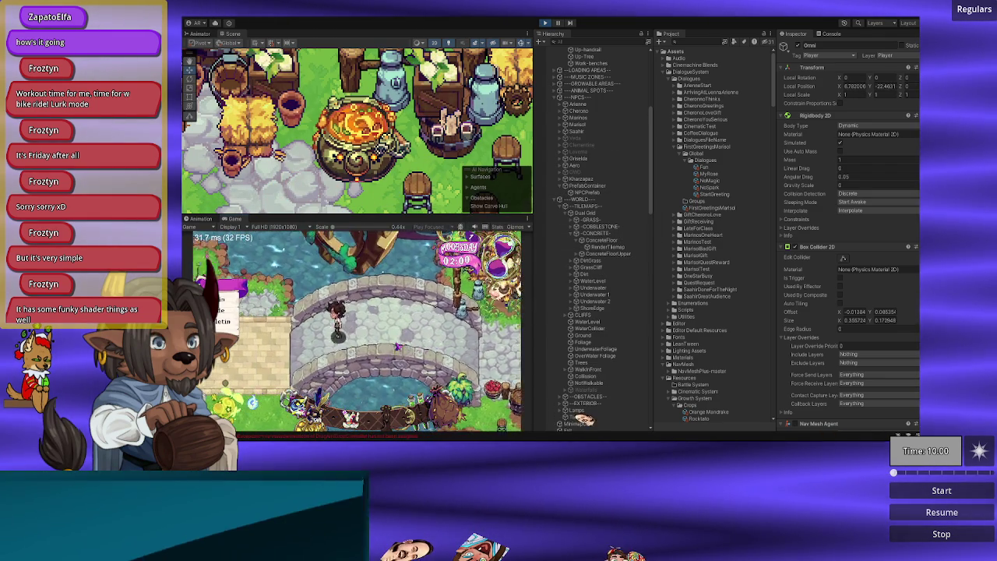
key("a")
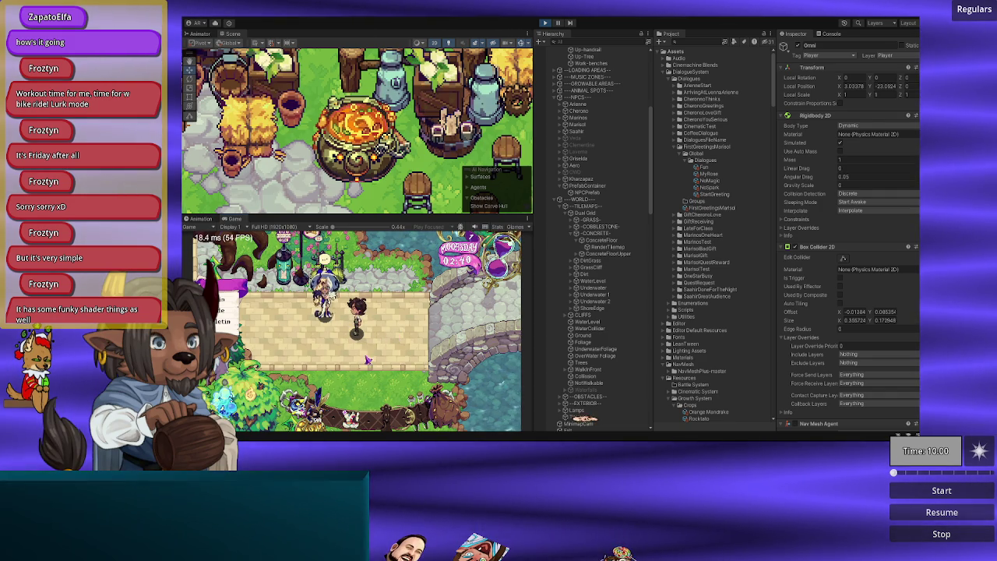
key("a")
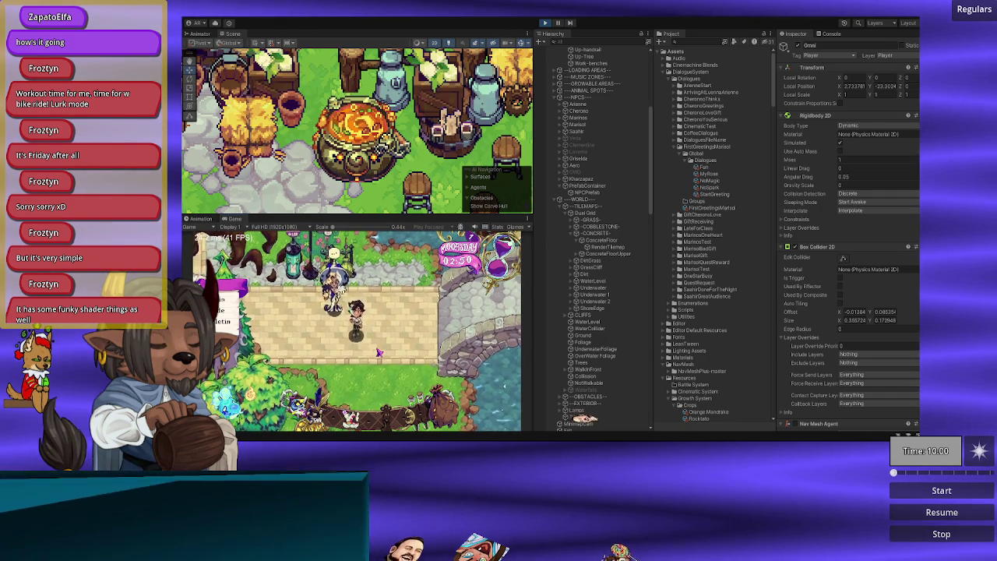
key("w")
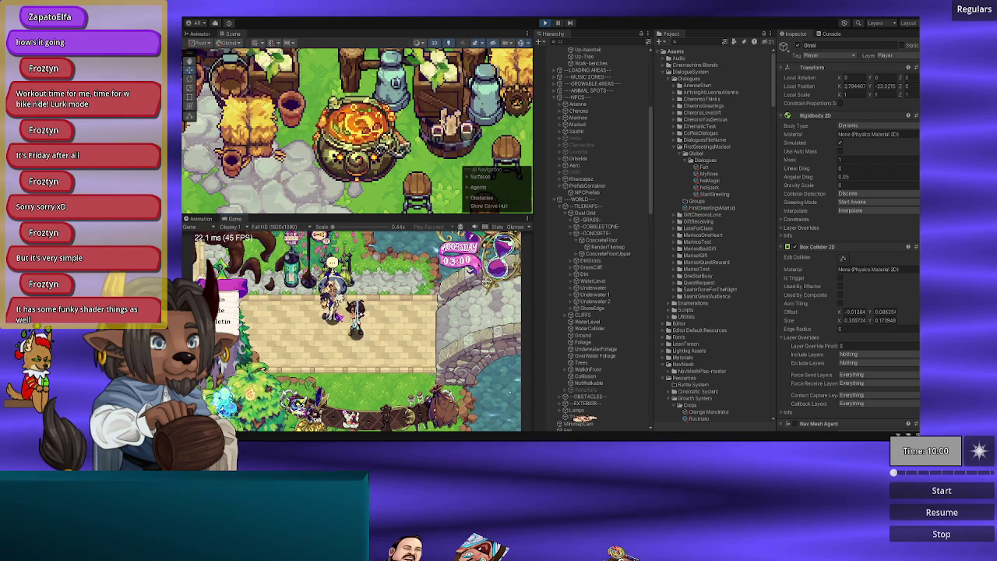
key("d")
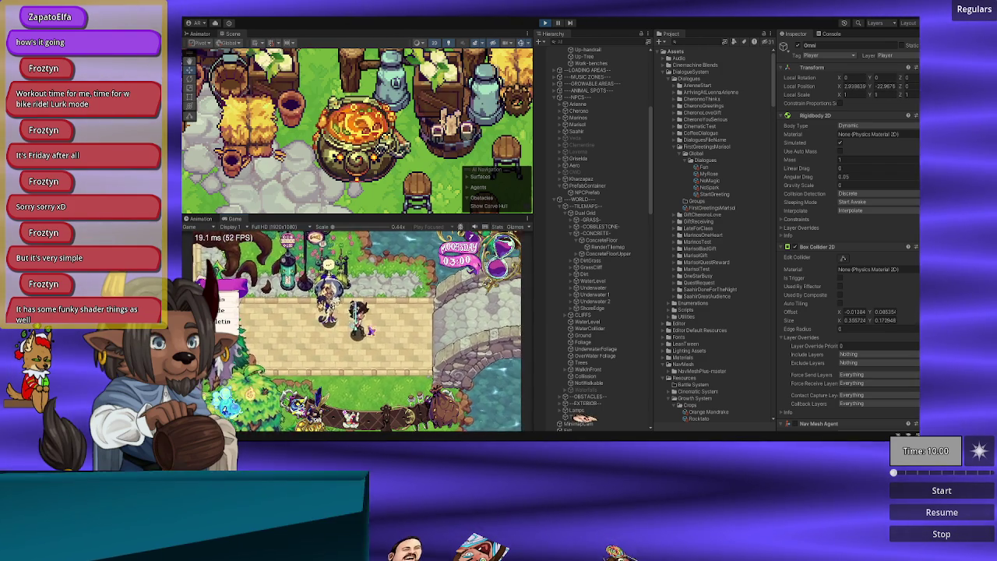
key("d")
key("a")
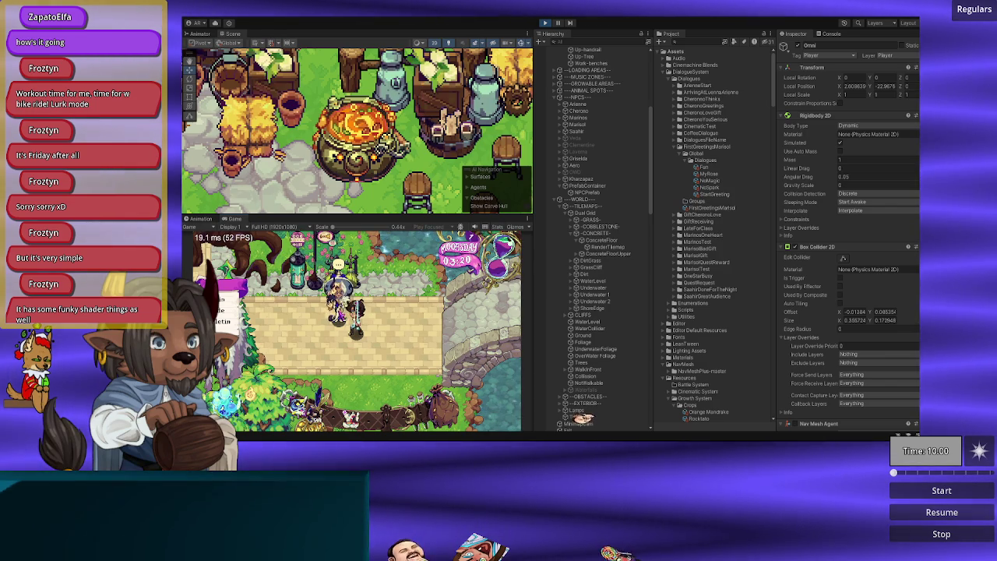
key("alt+Tab")
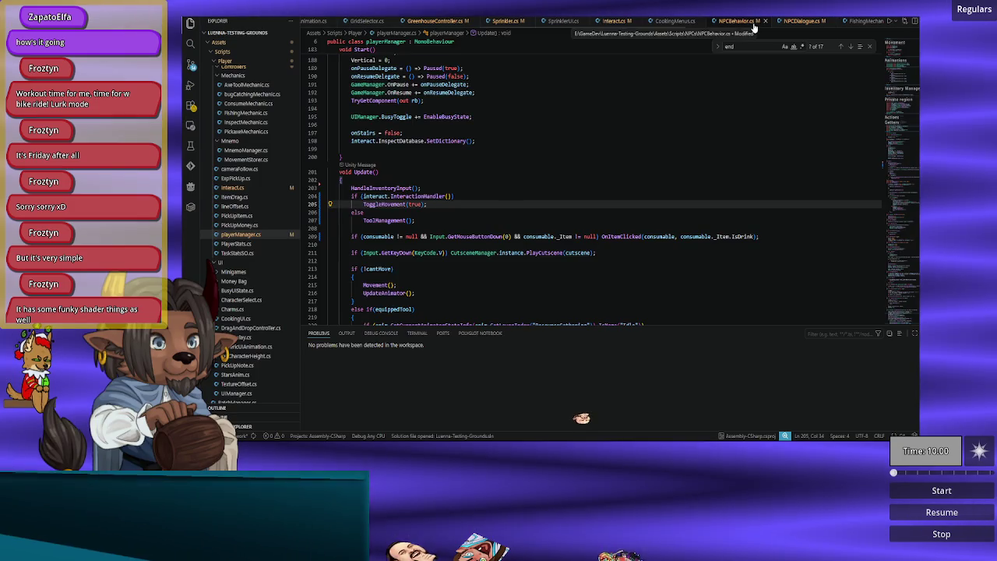
scroll(538, 218, "up", 10)
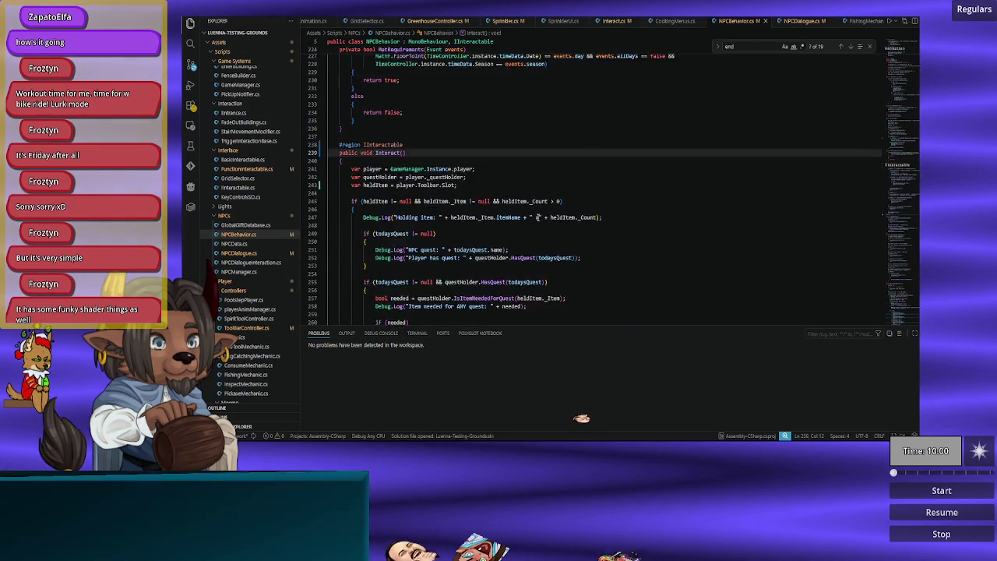
scroll(537, 217, "up", 4)
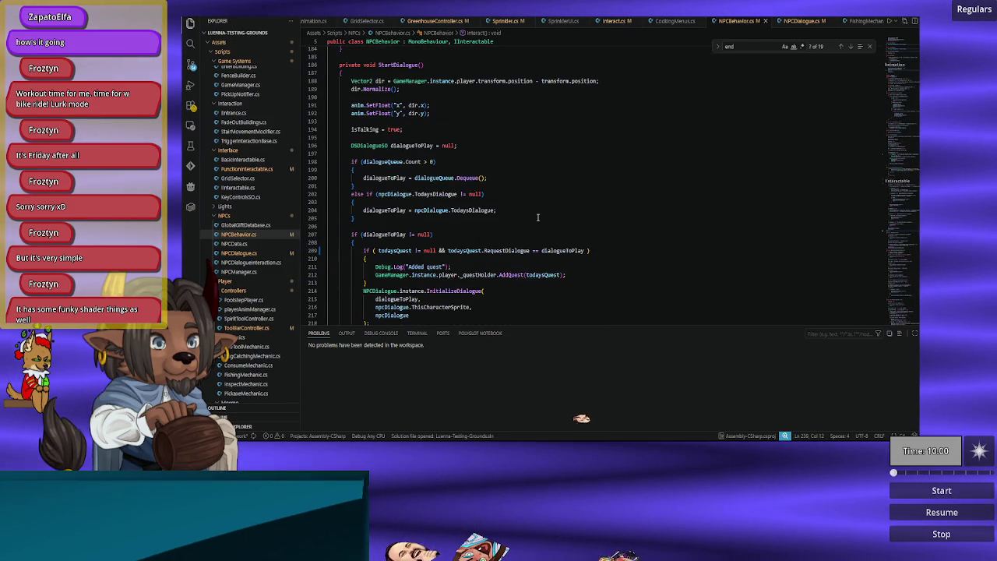
scroll(510, 213, "down", 2)
double_click(403, 208)
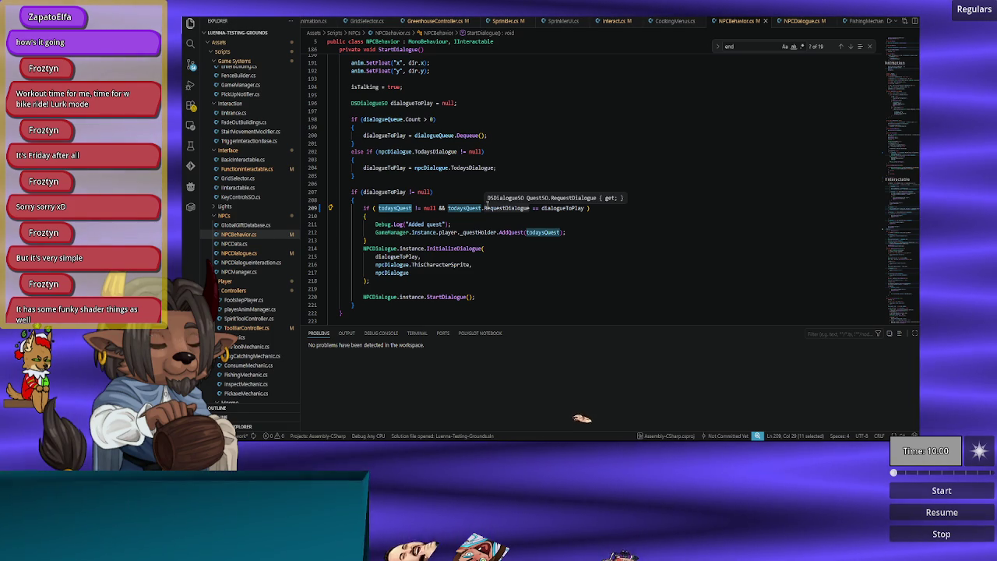
double_click(466, 208)
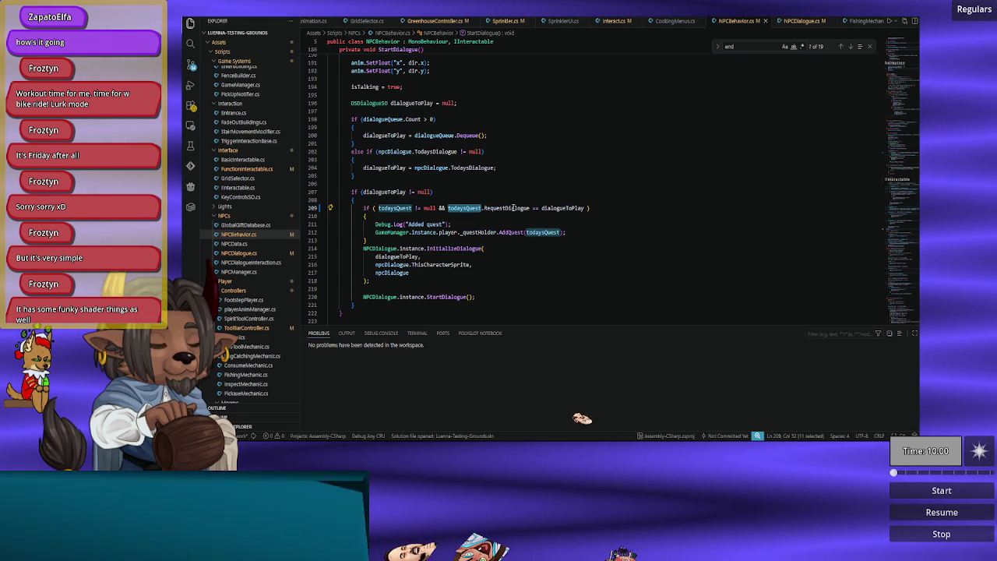
double_click(554, 209)
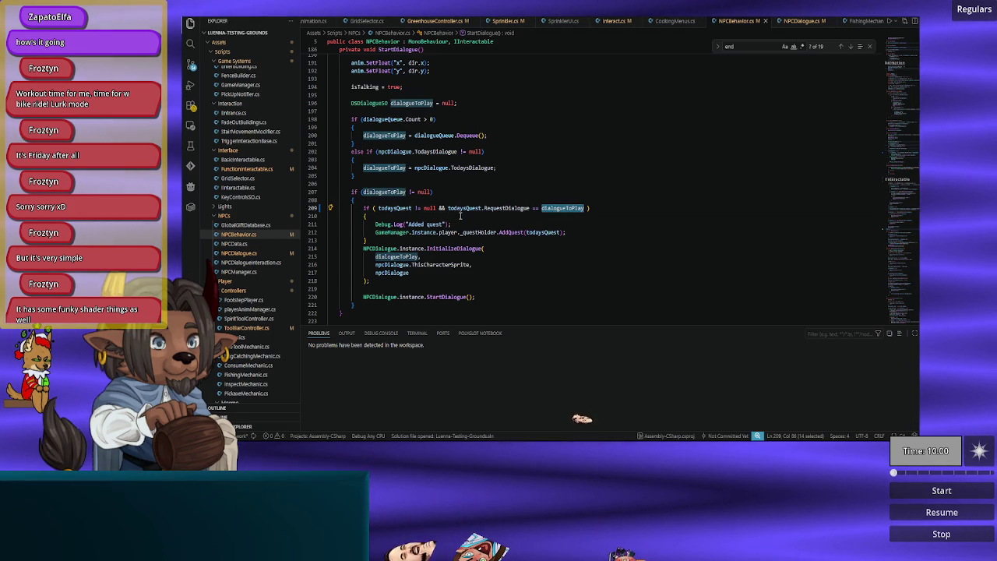
double_click(405, 208)
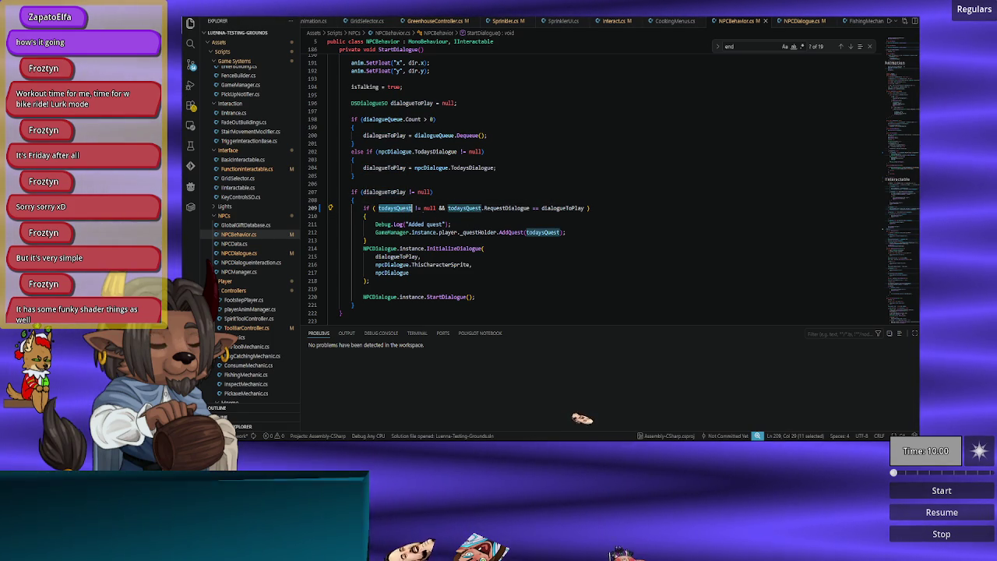
double_click(508, 208)
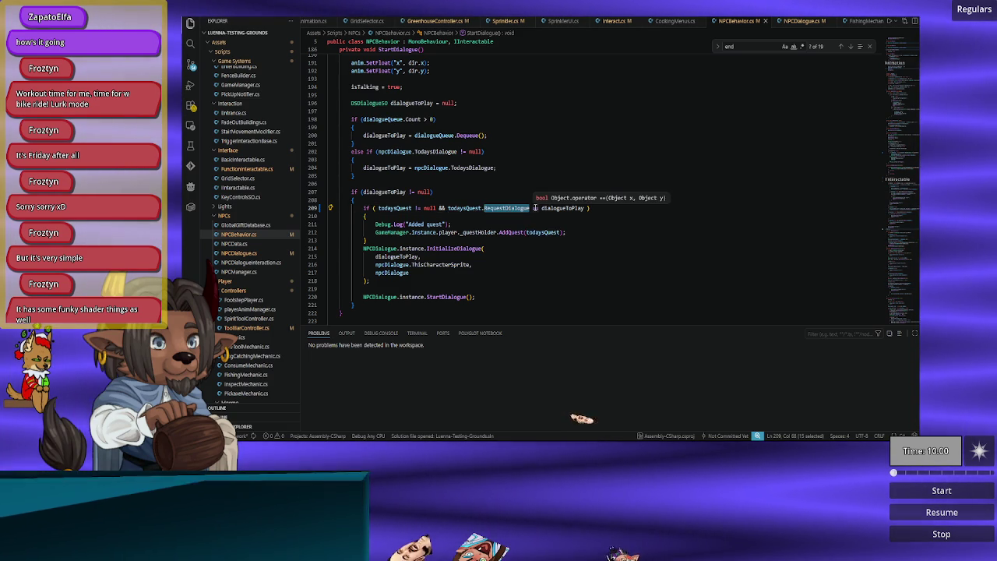
double_click(395, 208)
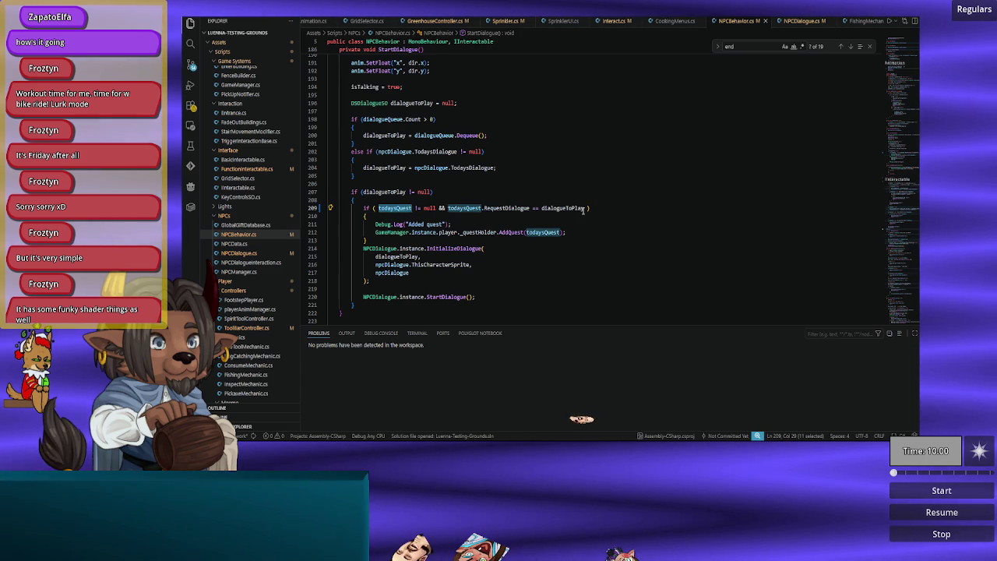
left_click(321, 208)
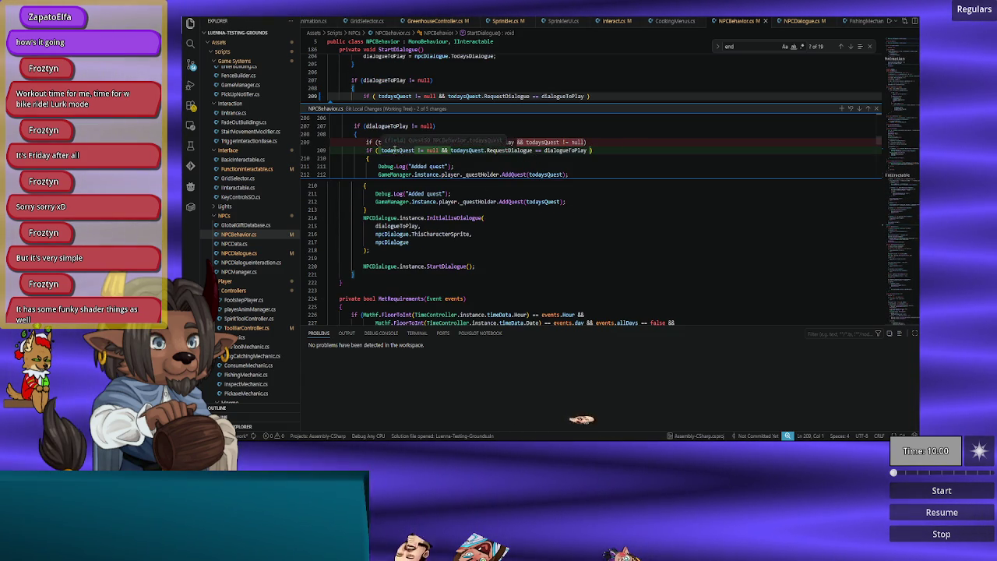
left_click(877, 107)
scroll(439, 261, "up", 2)
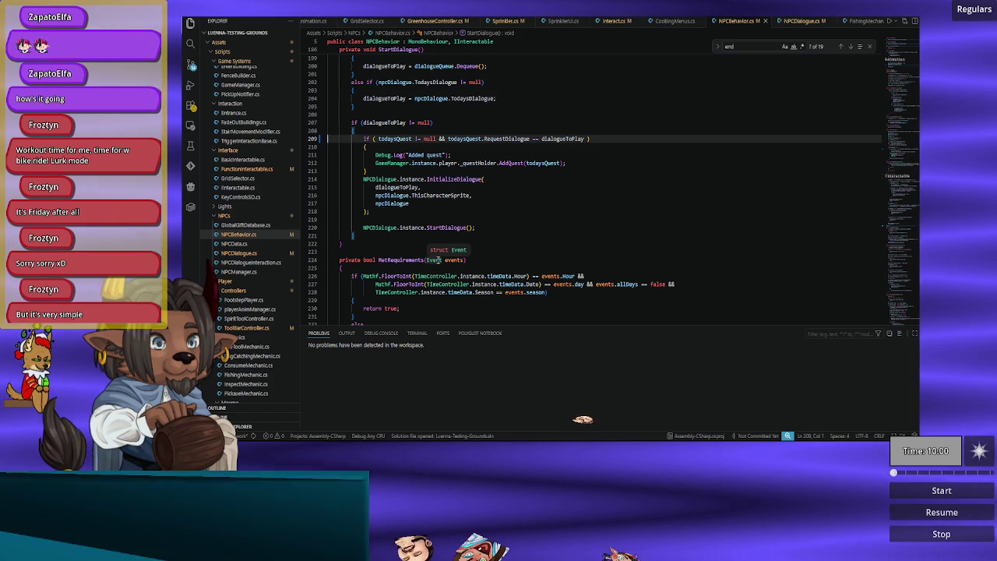
scroll(439, 259, "up", 2)
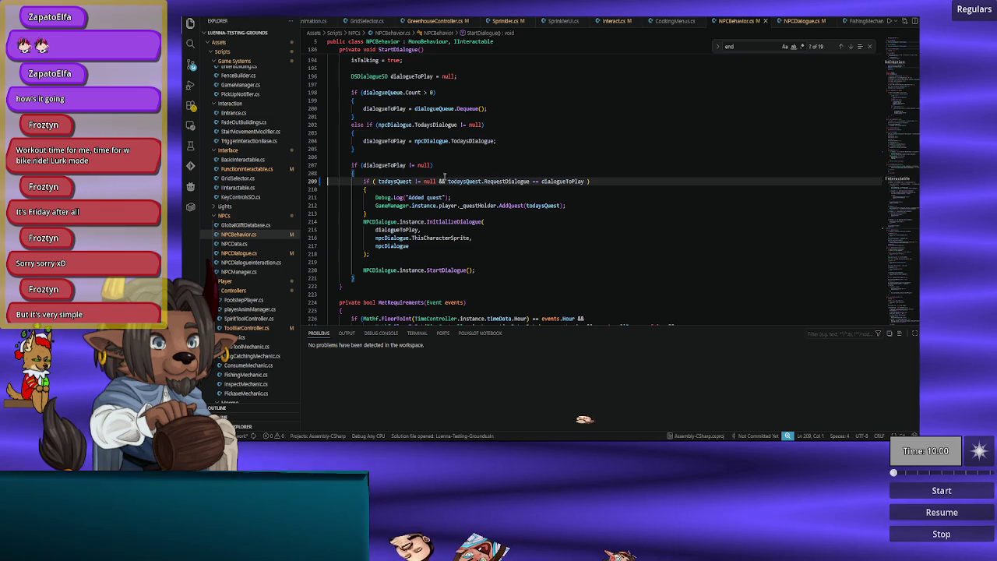
left_click_drag(364, 194, 592, 213)
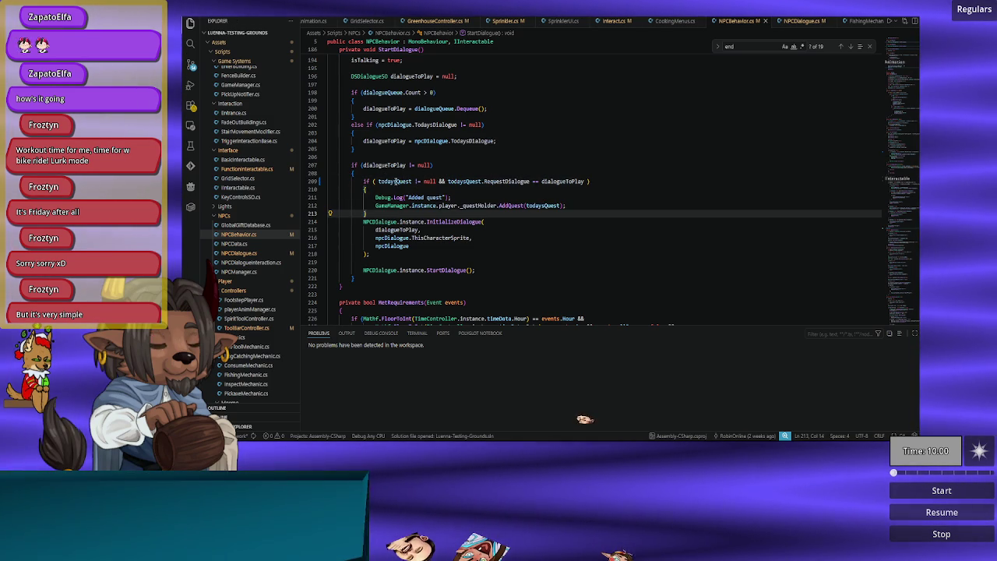
left_click(449, 182)
left_click_drag(457, 181, 573, 181)
left_click_drag(380, 182, 434, 182)
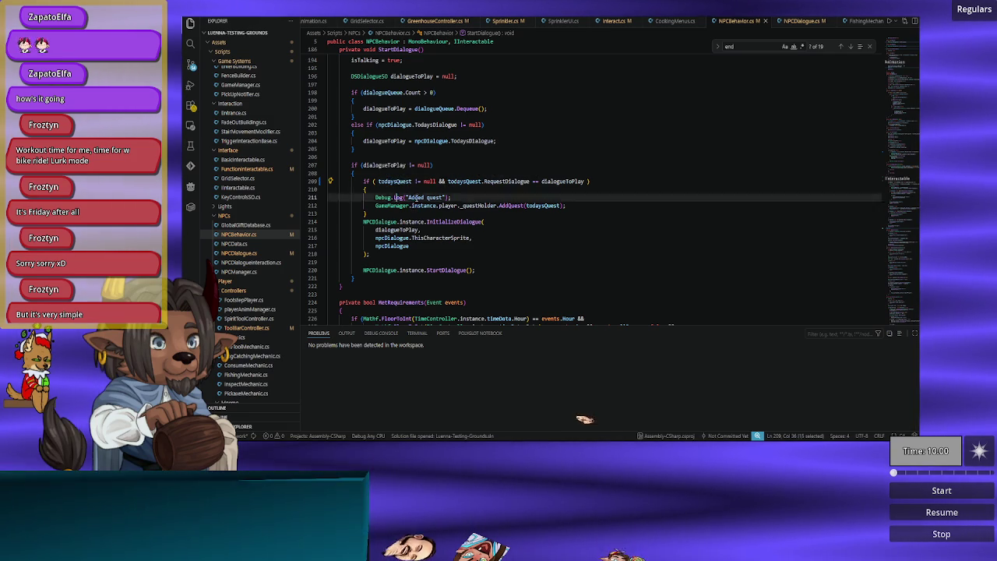
left_click(527, 199)
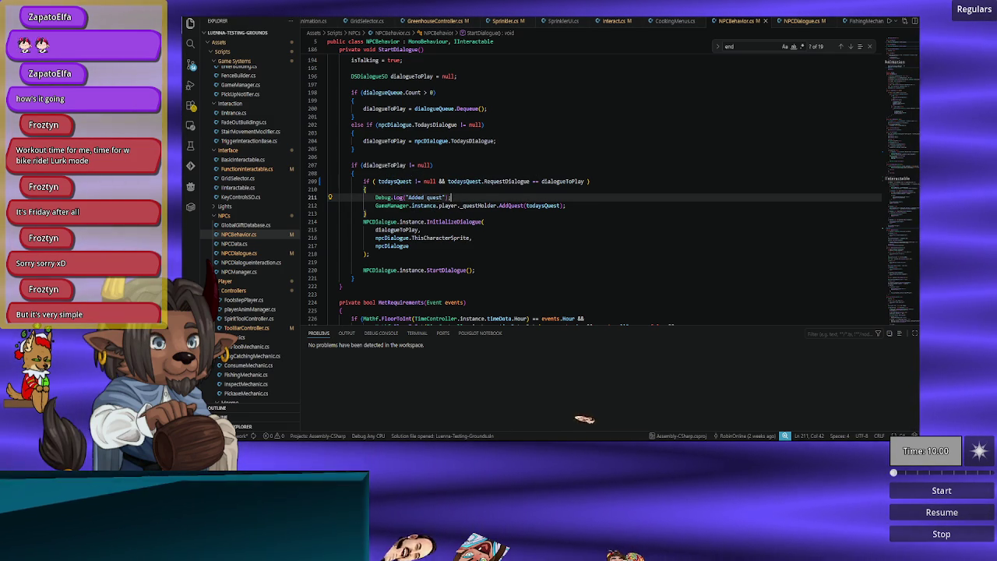
key("alt+Tab")
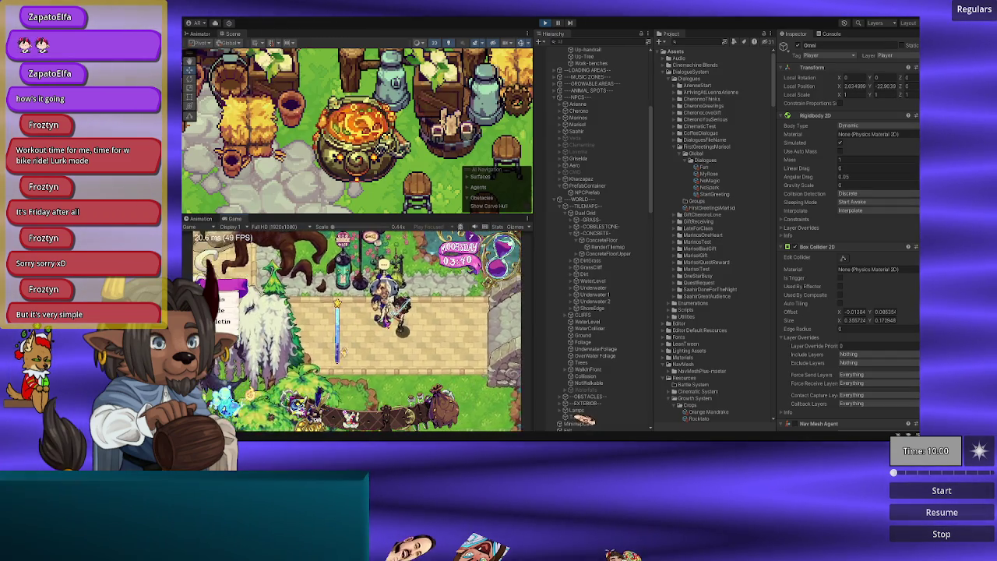
Step: Walk the player around the stone path with the arrow keys and show the Console log
key("Left")
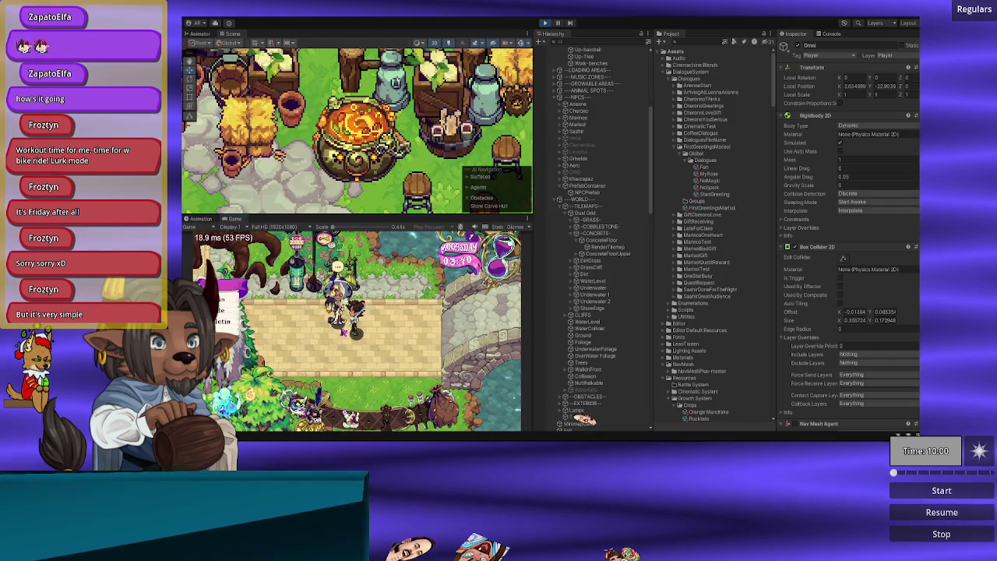
key("Up")
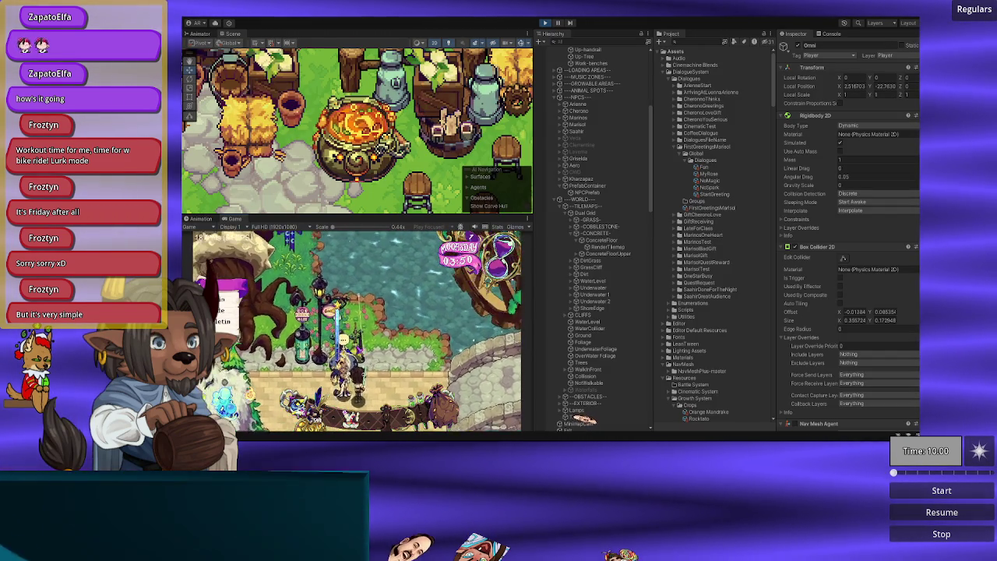
key("Down")
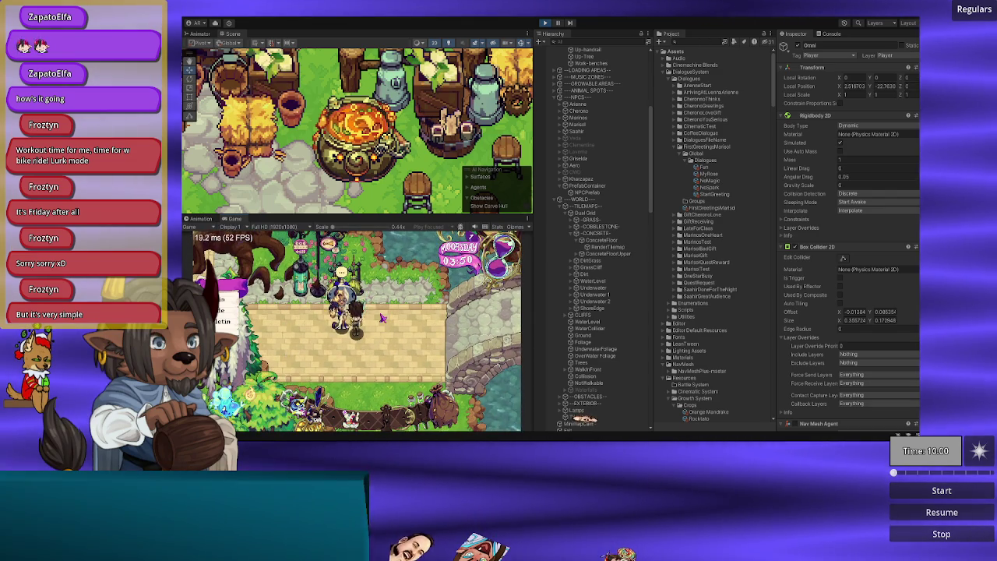
key("Down")
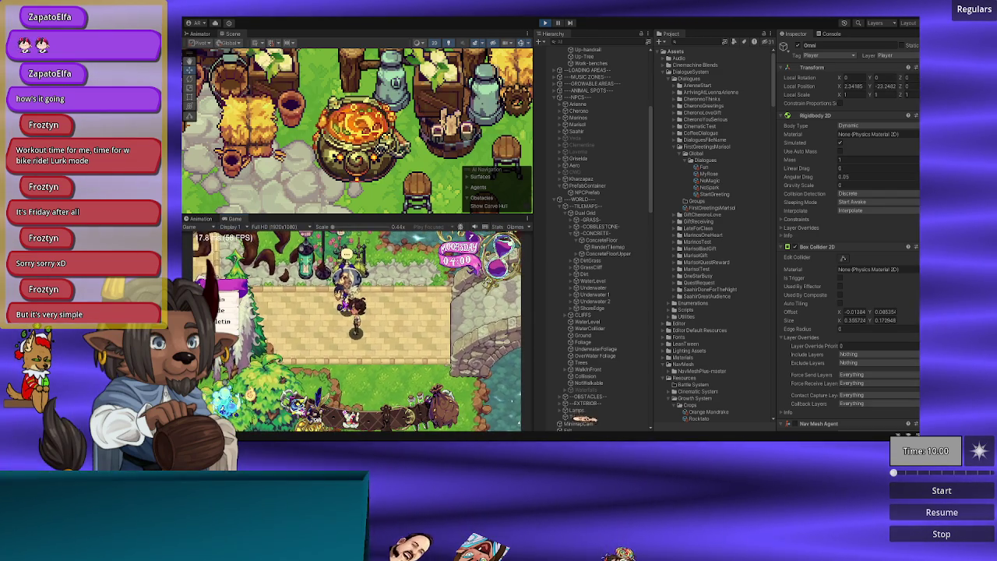
key("Right")
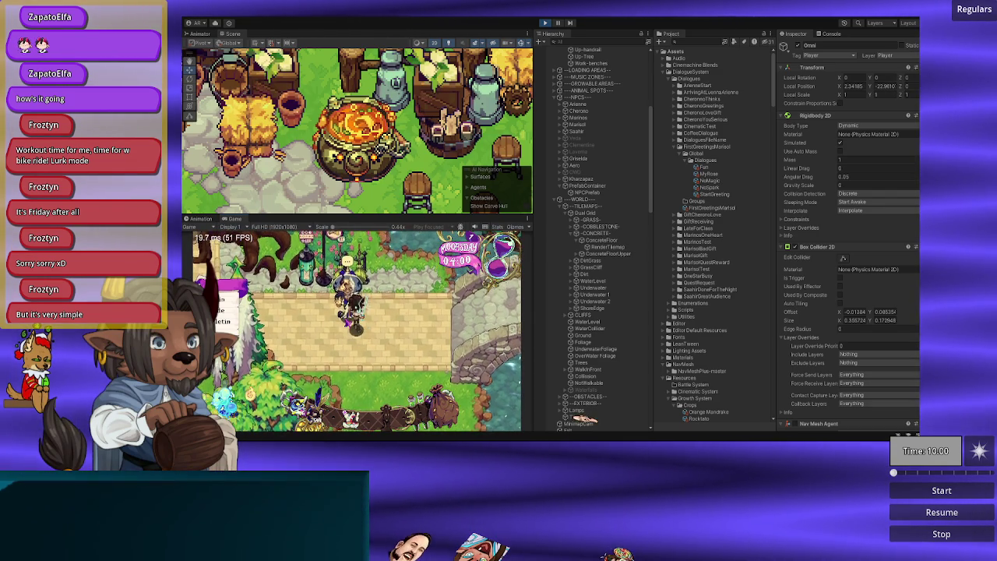
left_click(833, 35)
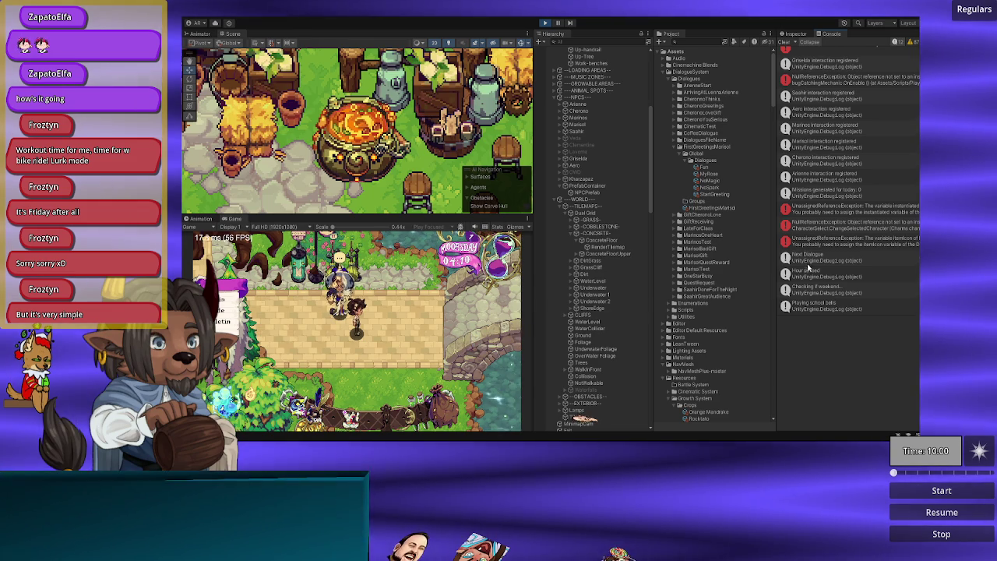
Step: Talk to Marisol and click through her dialogue until it closes
key("e")
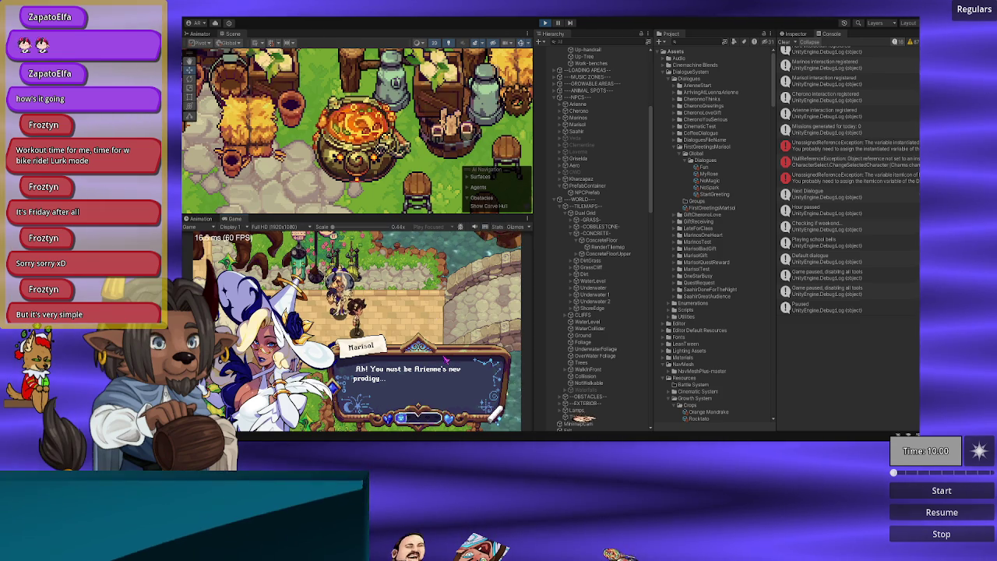
left_click(496, 418)
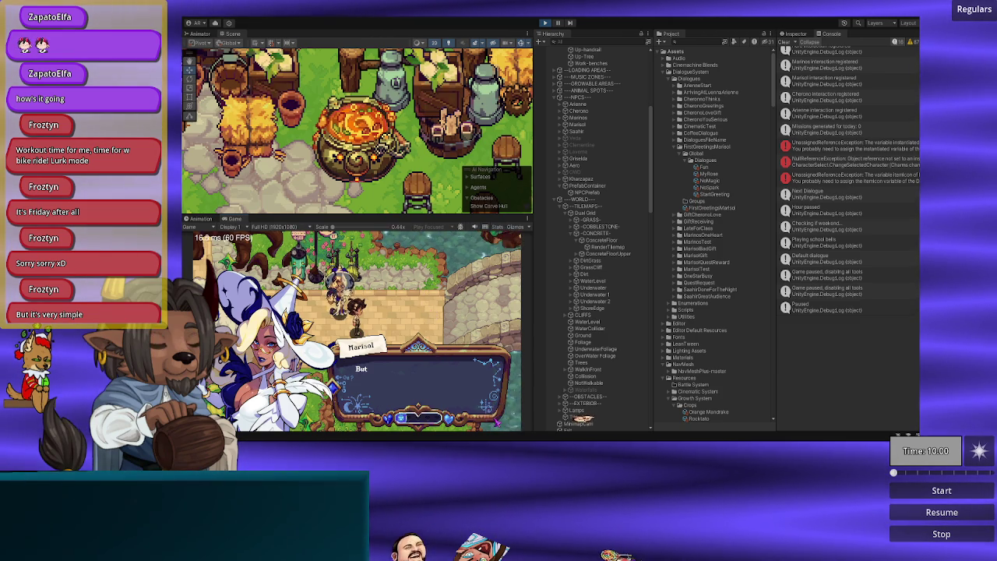
left_click(498, 418)
left_click(499, 418)
left_click(498, 418)
left_click(499, 418)
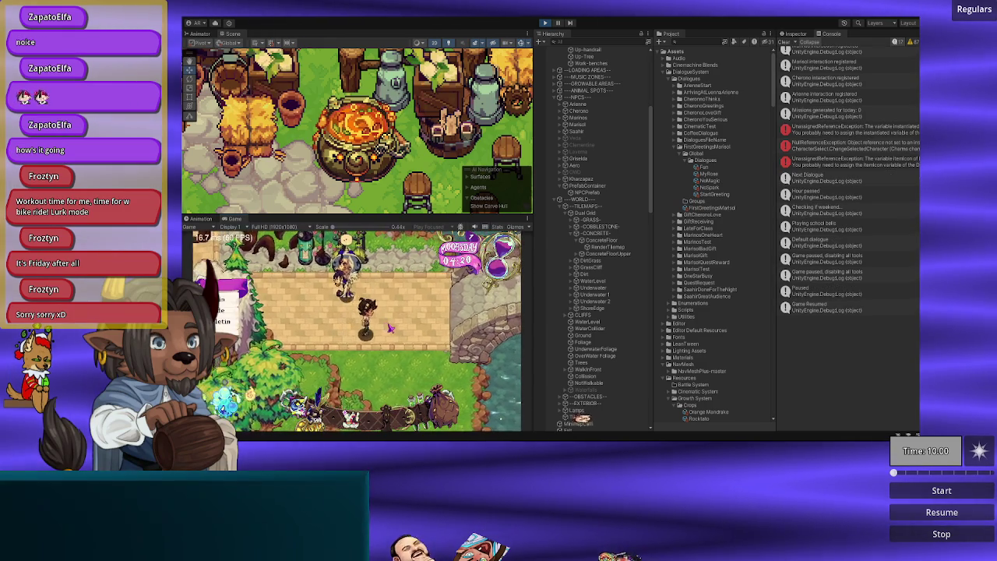
Step: Confirm the player walks after the dialogue, stop play mode, and return to NPCBehavior.cs
key("a")
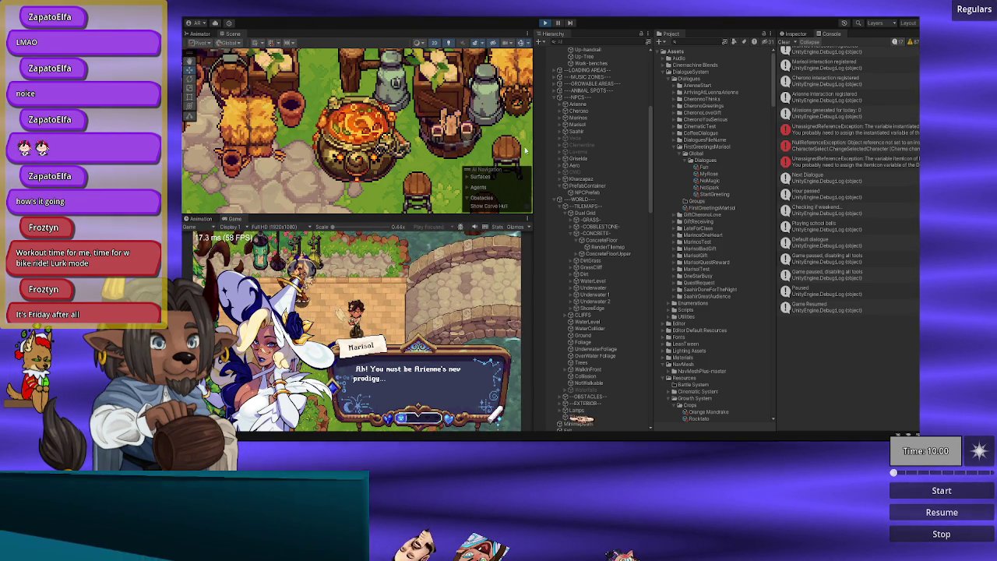
left_click(545, 23)
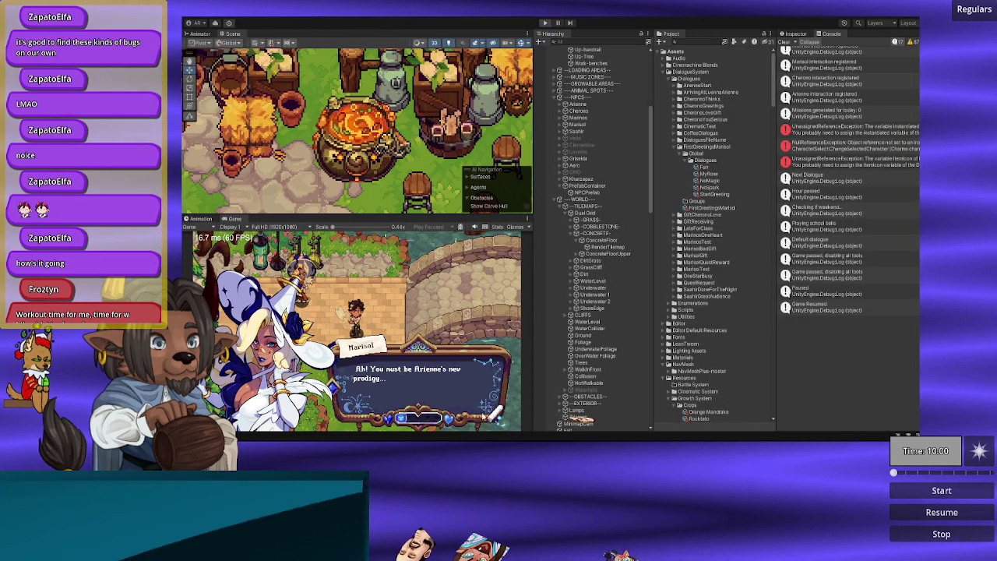
key("alt+Tab")
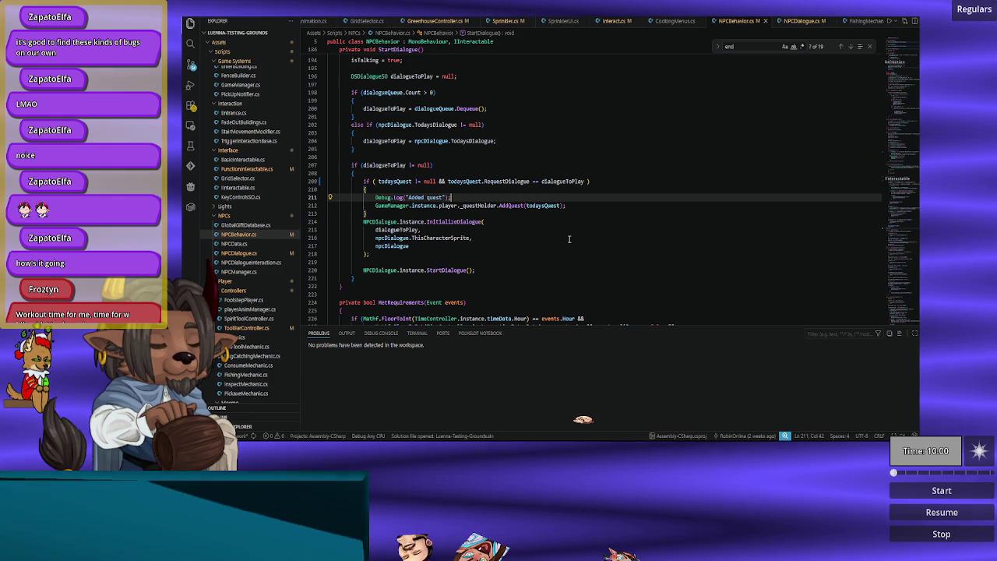
Step: Switch to Interact.cs and highlight every use of PointerEvent, inspecting the line 53 interactable check
type(";")
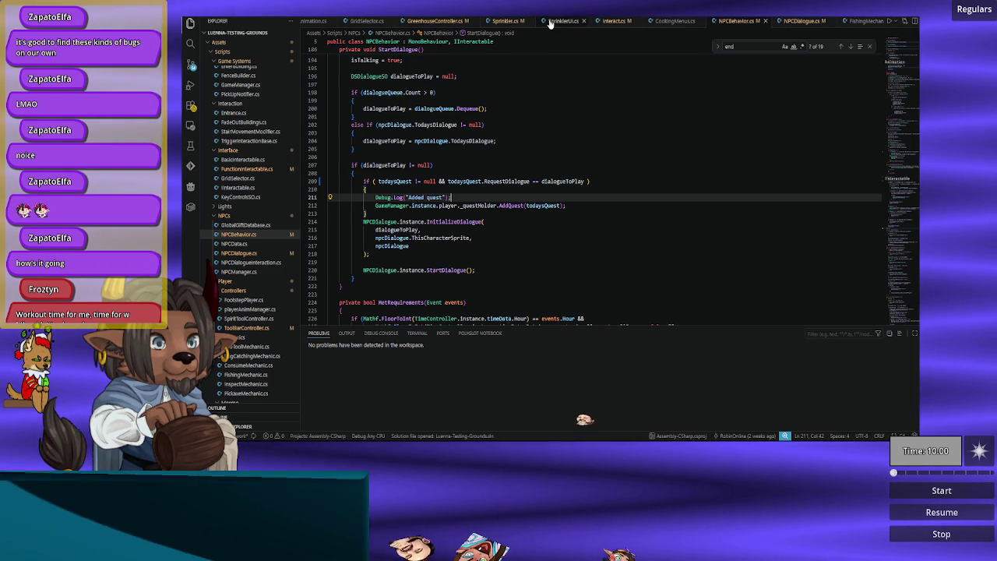
left_click(606, 23)
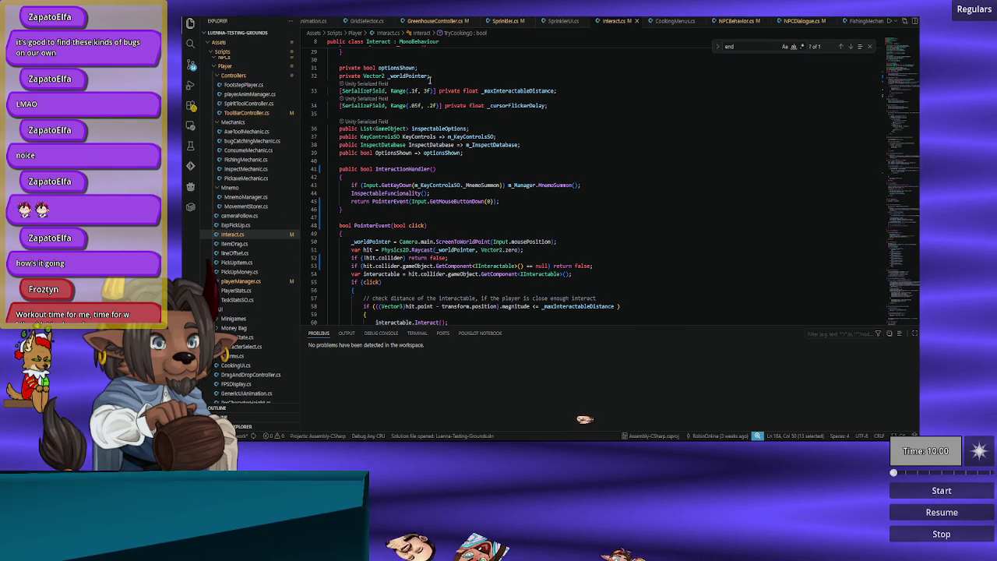
scroll(429, 81, "down", 4)
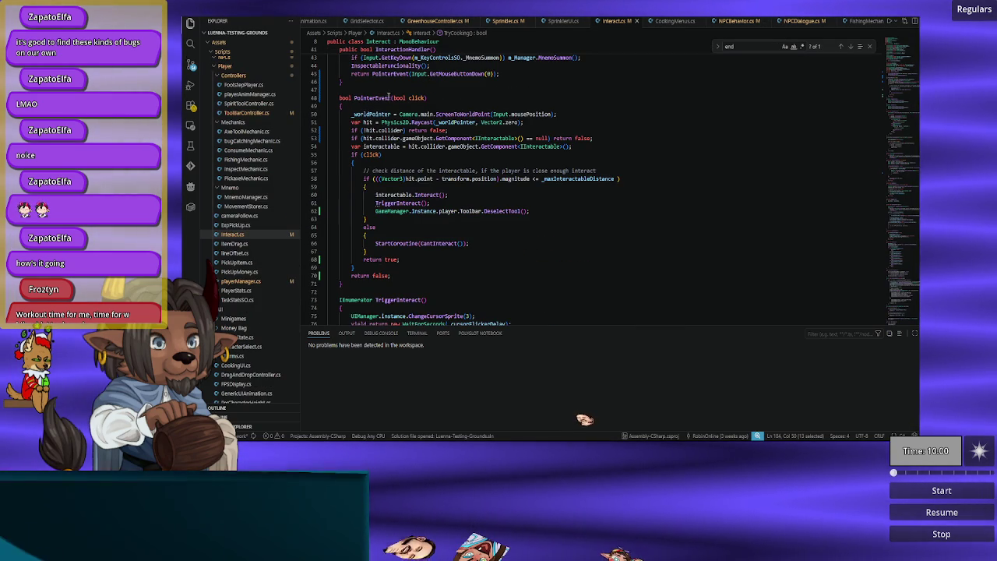
double_click(370, 97)
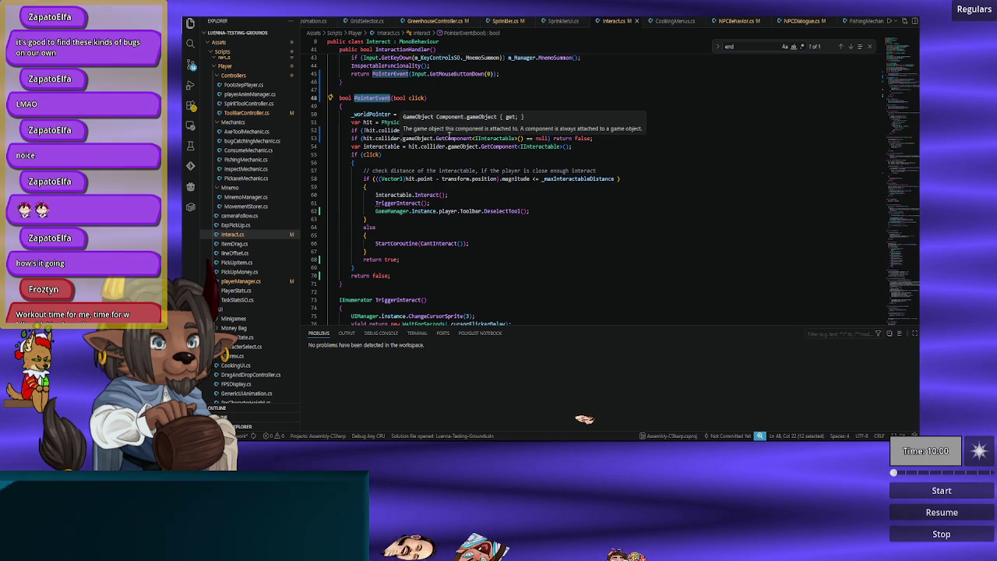
left_click(408, 138)
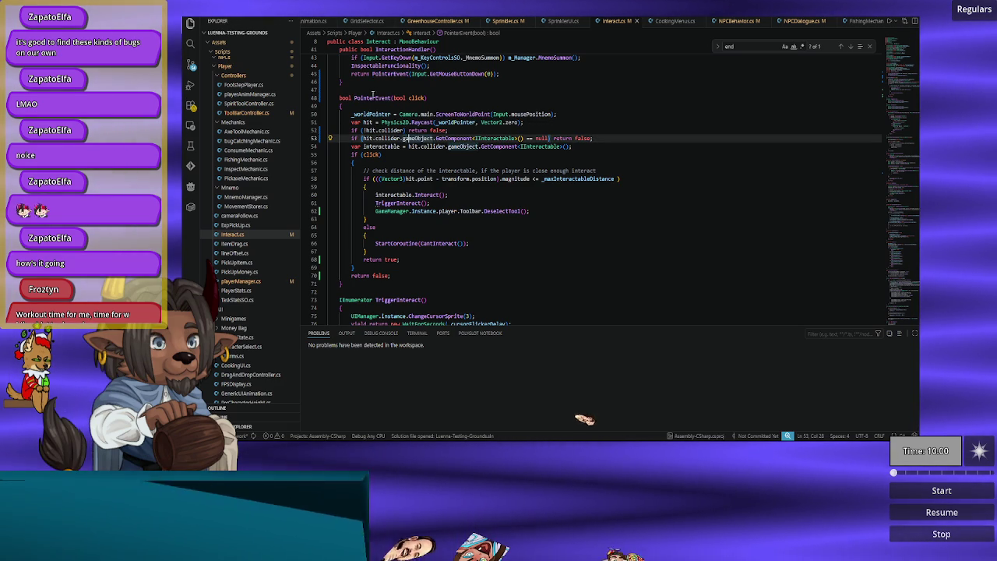
Step: Examine PointerEvent's line 53 check, final return false and click parameter, then return to Unity
scroll(383, 134, "up", 1)
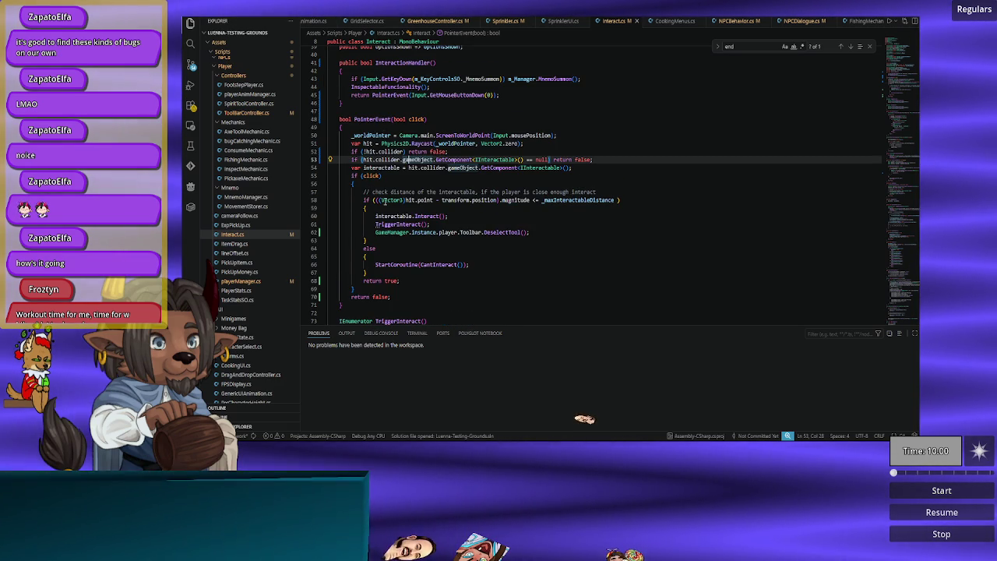
scroll(382, 200, "down", 1)
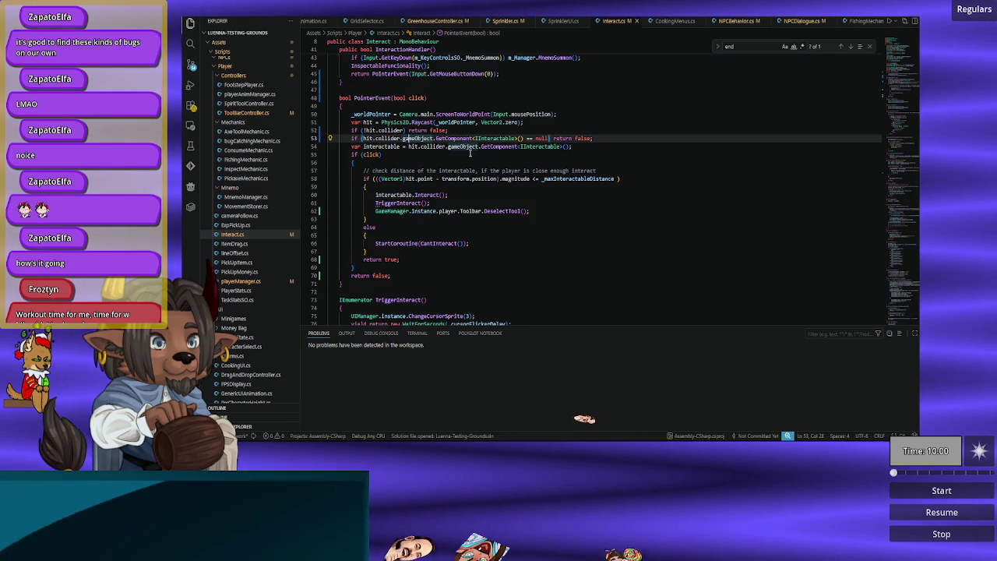
triple_click(533, 138)
left_click(497, 143)
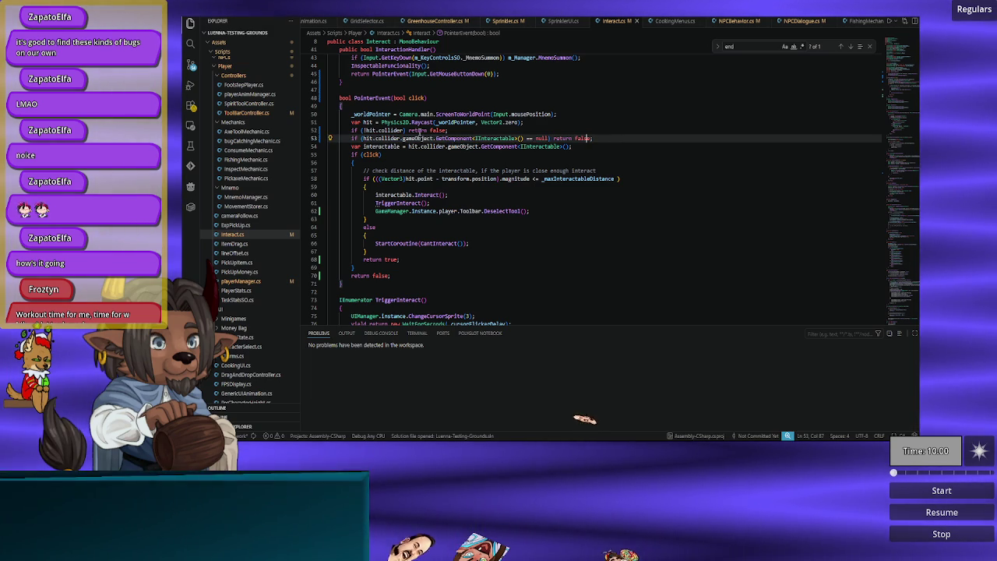
left_click(406, 276)
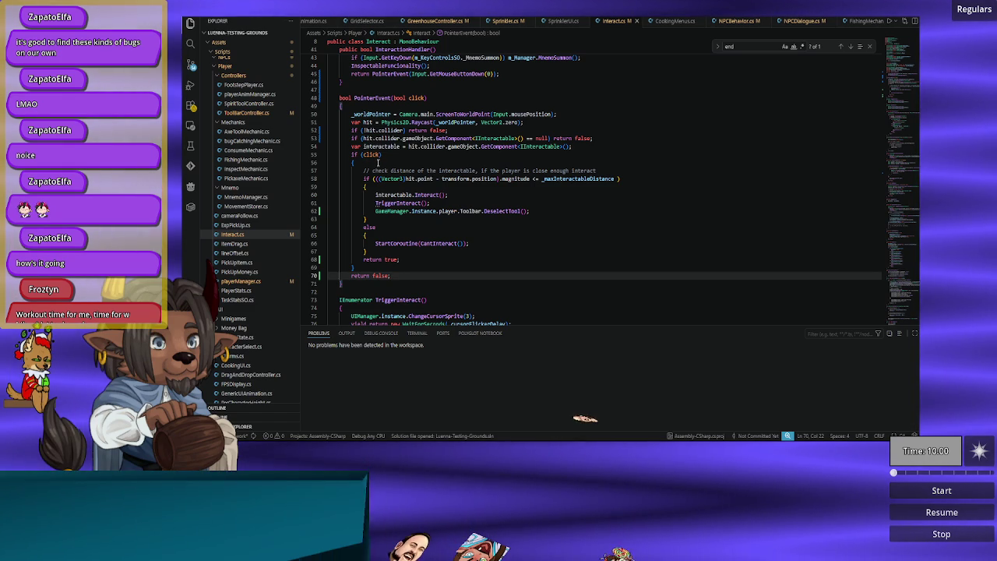
double_click(371, 154)
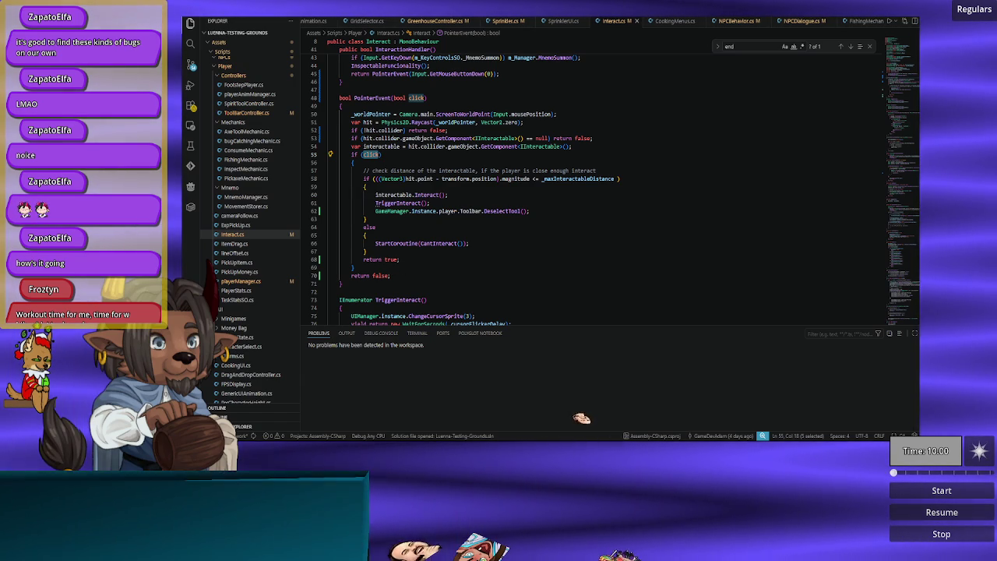
key("alt+Tab")
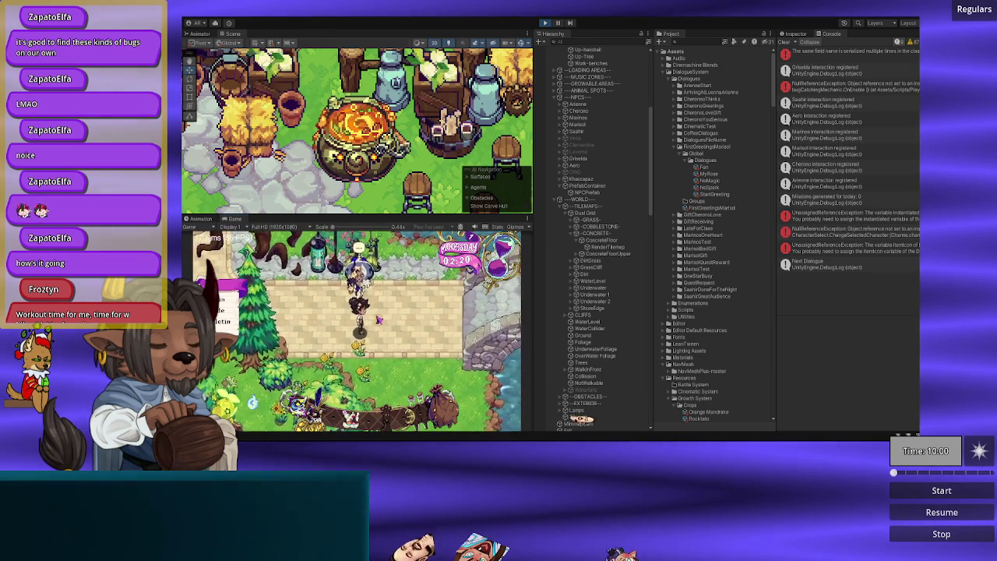
Step: Talk to Marisol with E, finish her dialogue, then walk the player right and left around the plaza
key("e")
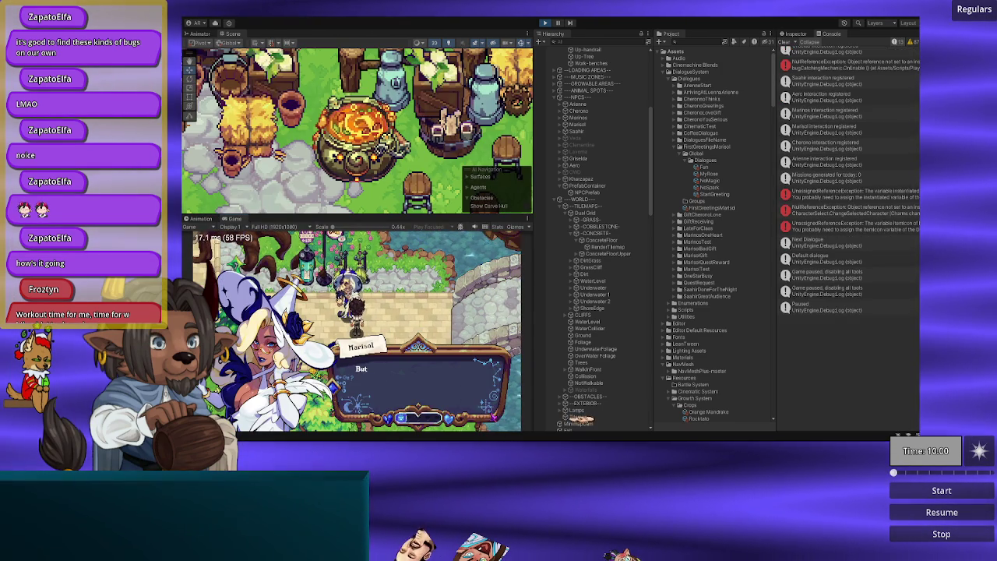
key("e")
key("e")
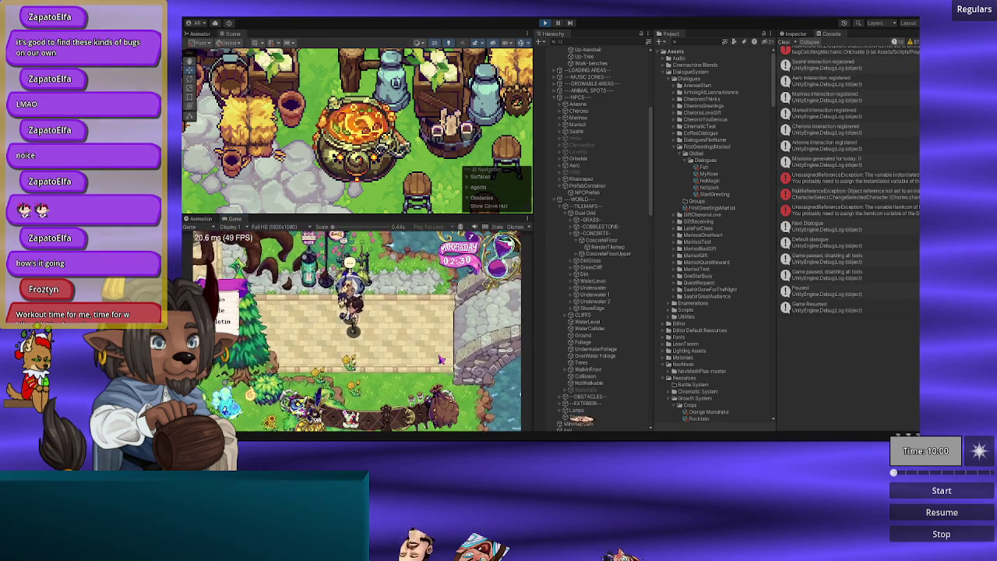
key("d")
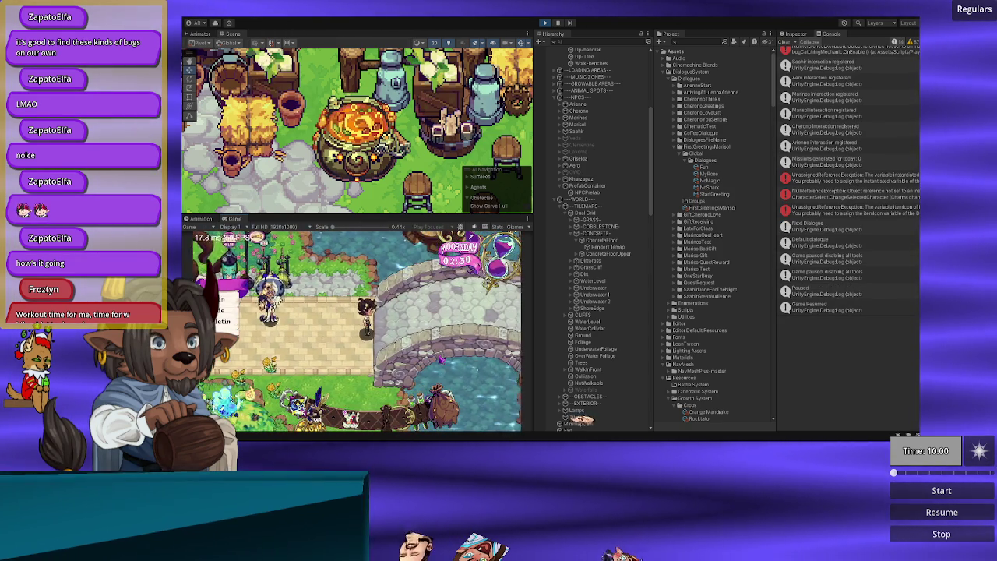
key("a")
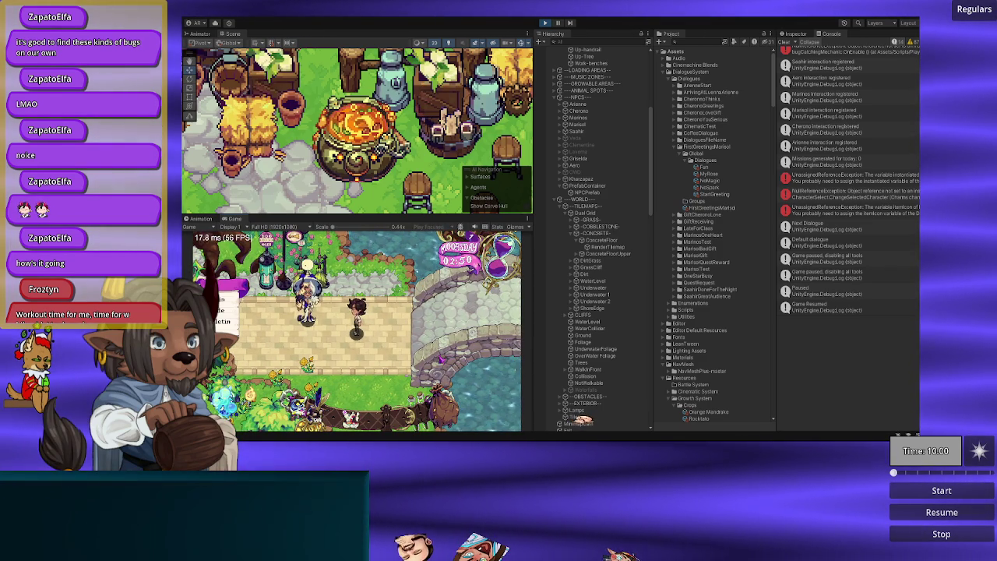
key("a")
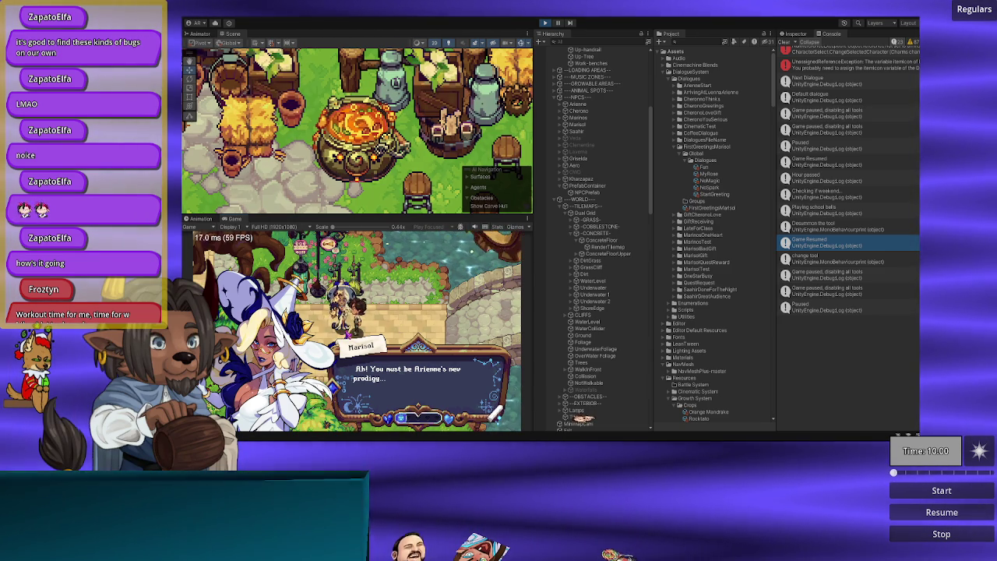
Step: Close Marisol's dialogue with Space, walk left, and start talking to her again
key("space")
key("space")
key("space")
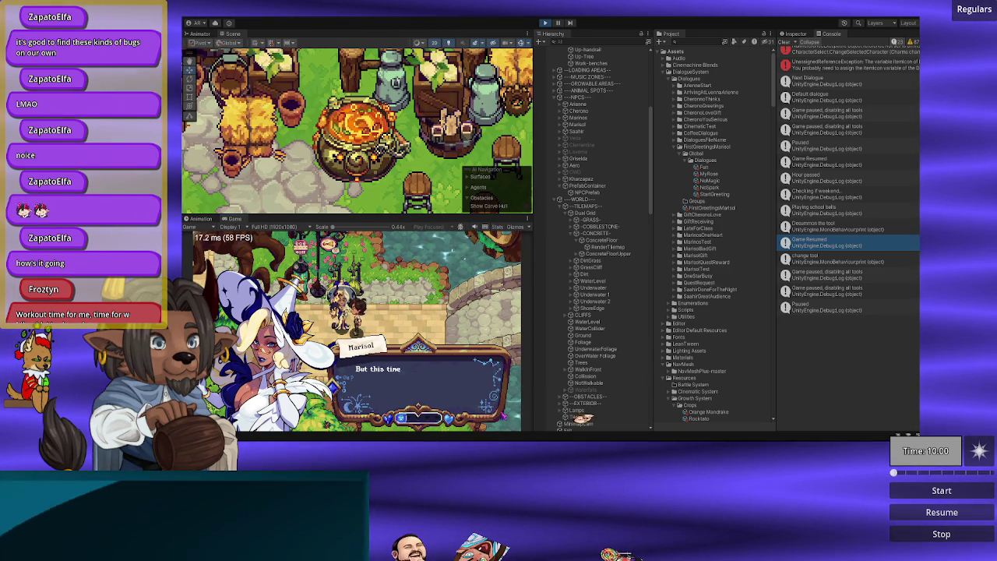
key("space")
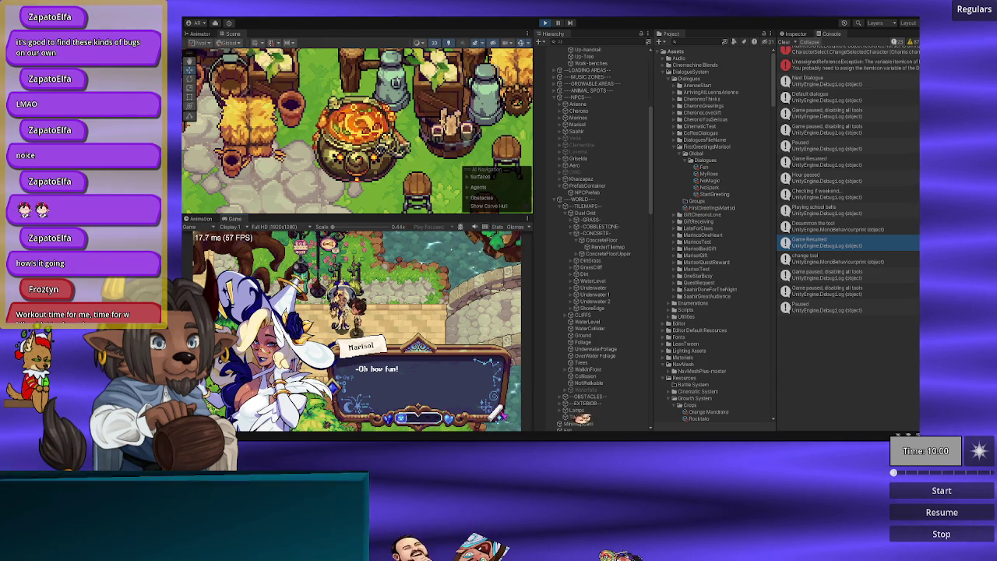
key("space")
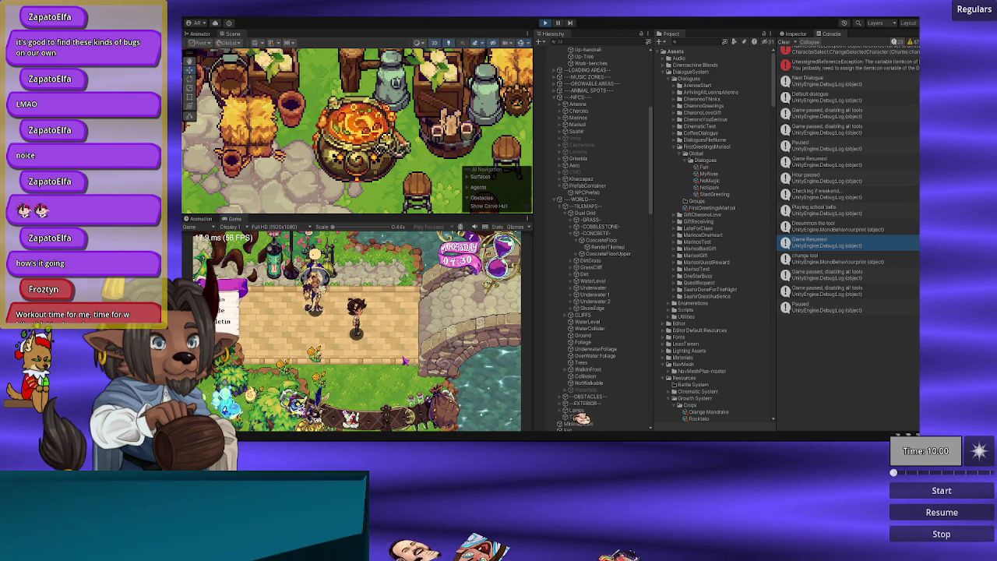
key("a")
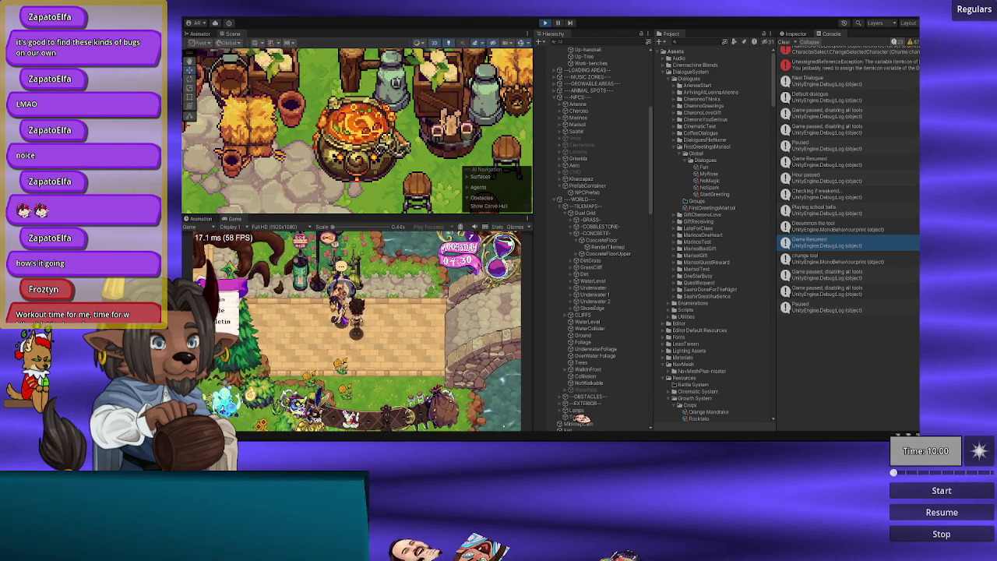
key("e")
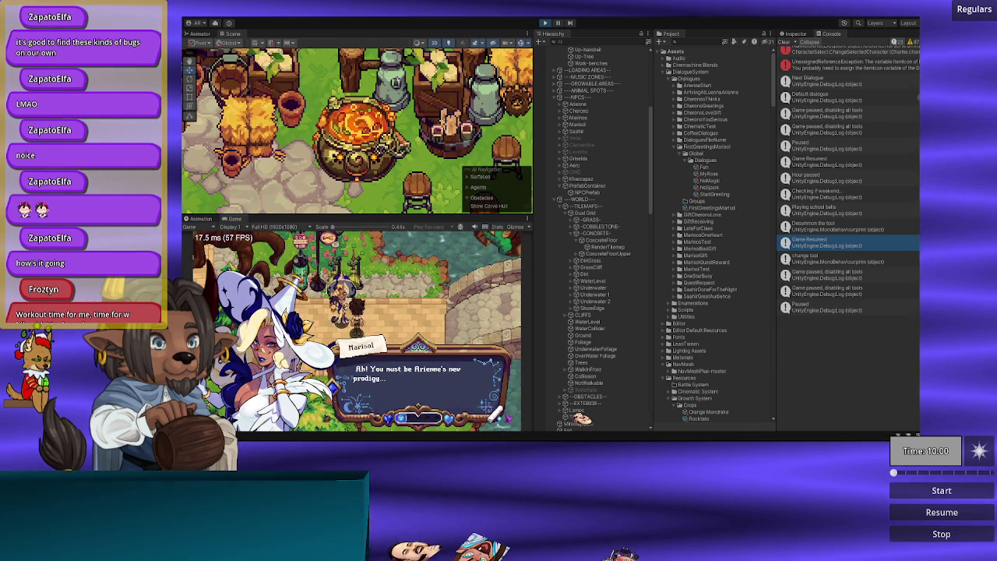
key("e")
key("e")
key("e")
key("e")
key("e")
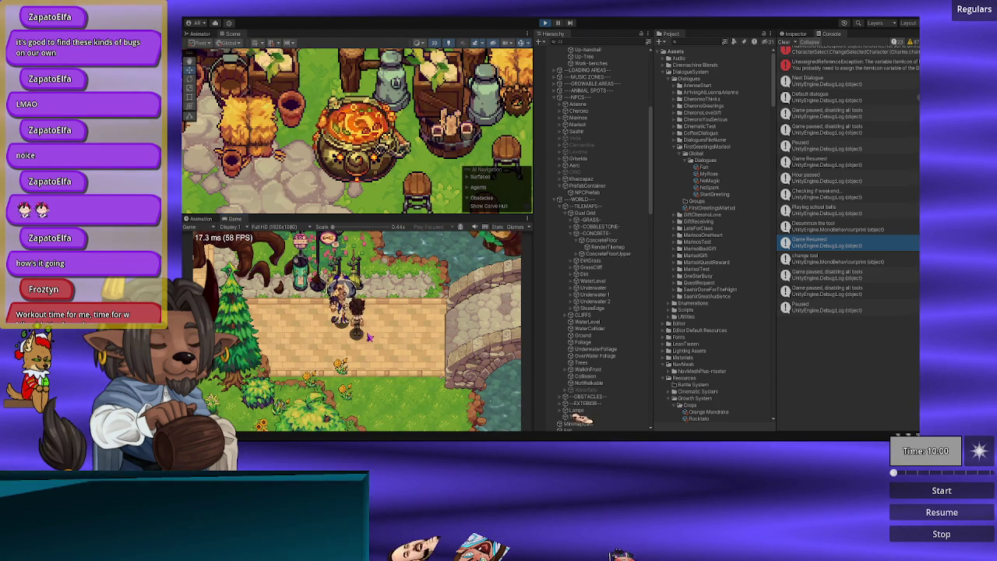
Step: Reopen Marisol's dialogue, click through to its end, talk once more, then return to VS Code
key("w")
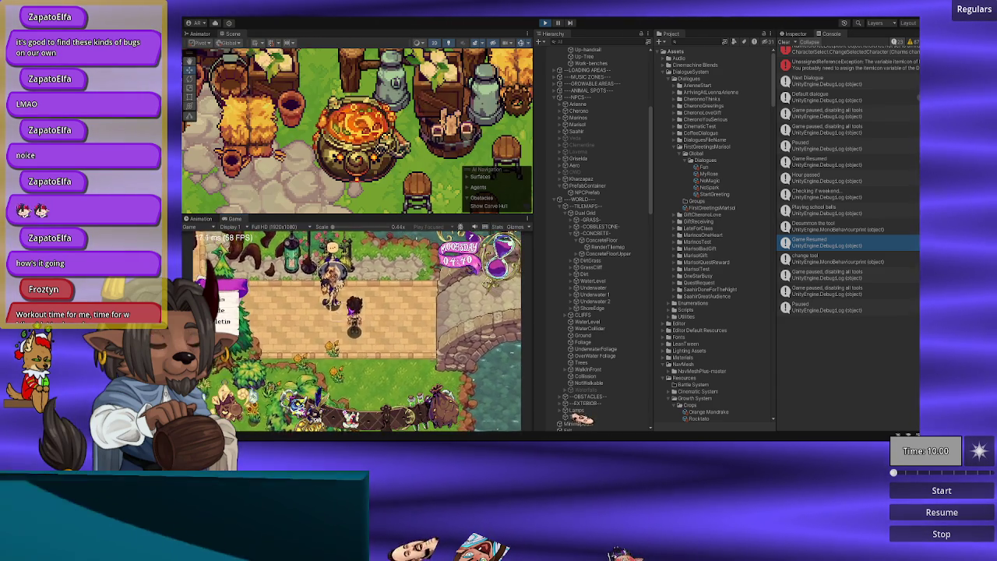
key("e")
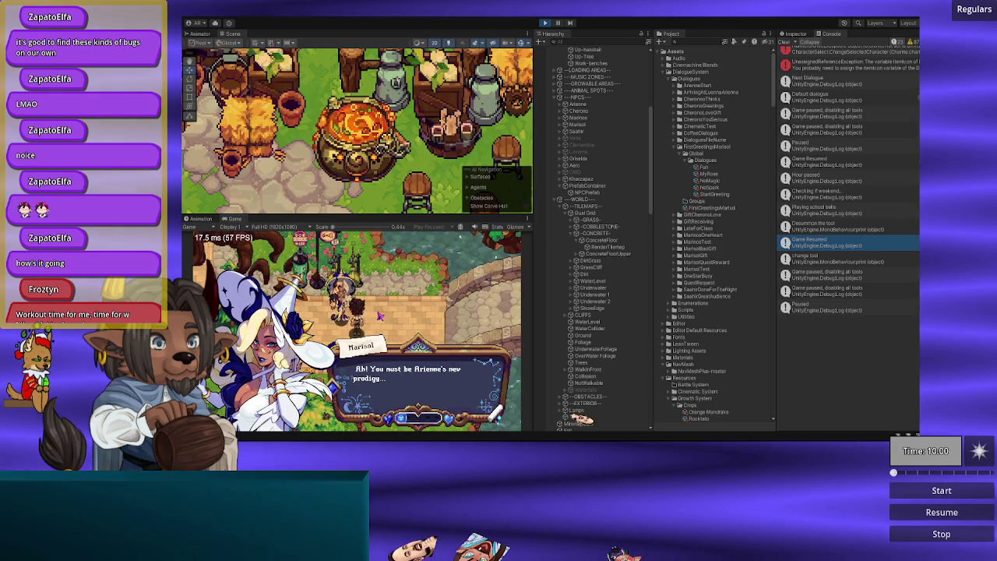
left_click(499, 421)
left_click(499, 421)
left_click(499, 421)
left_click(498, 421)
left_click(497, 421)
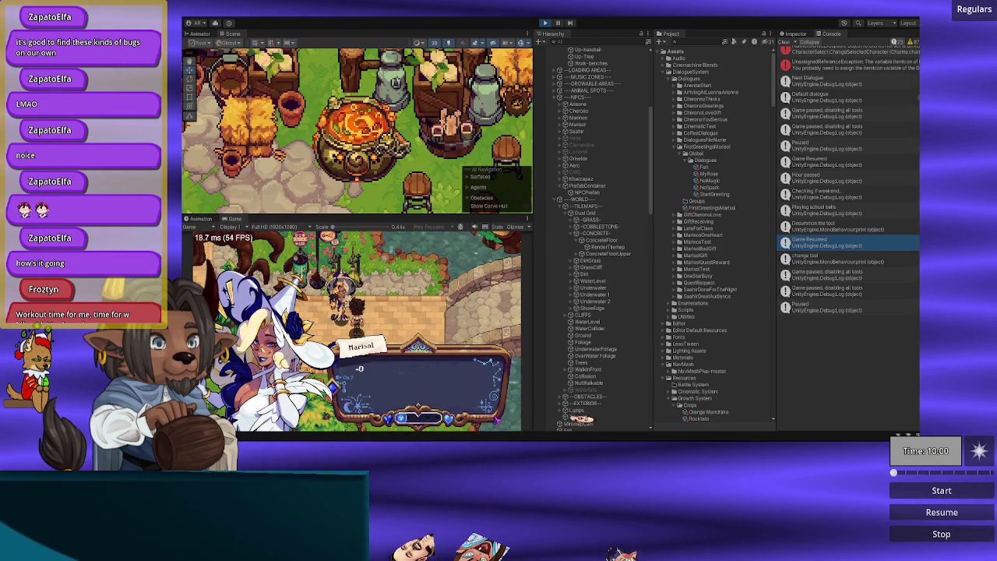
left_click(498, 421)
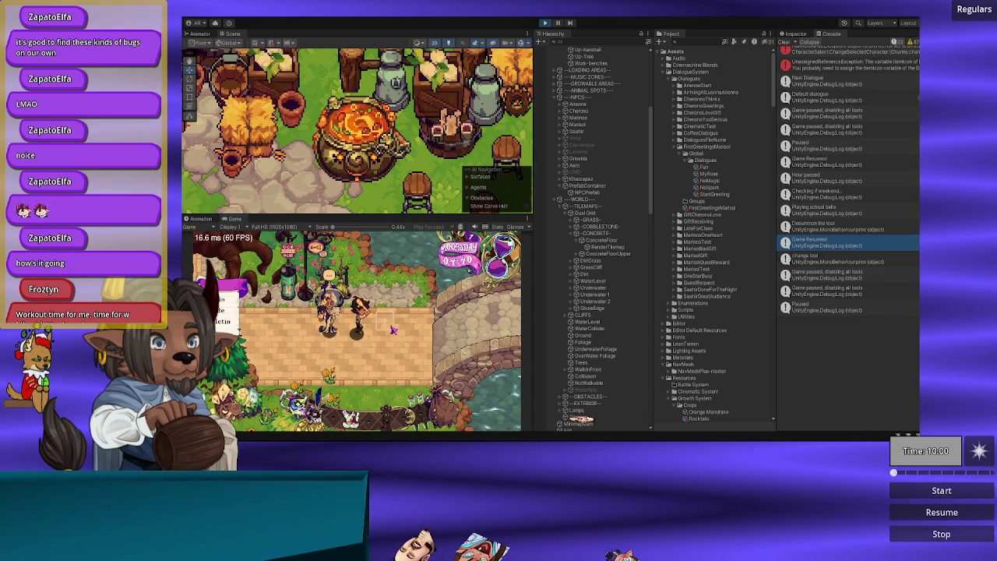
key("e")
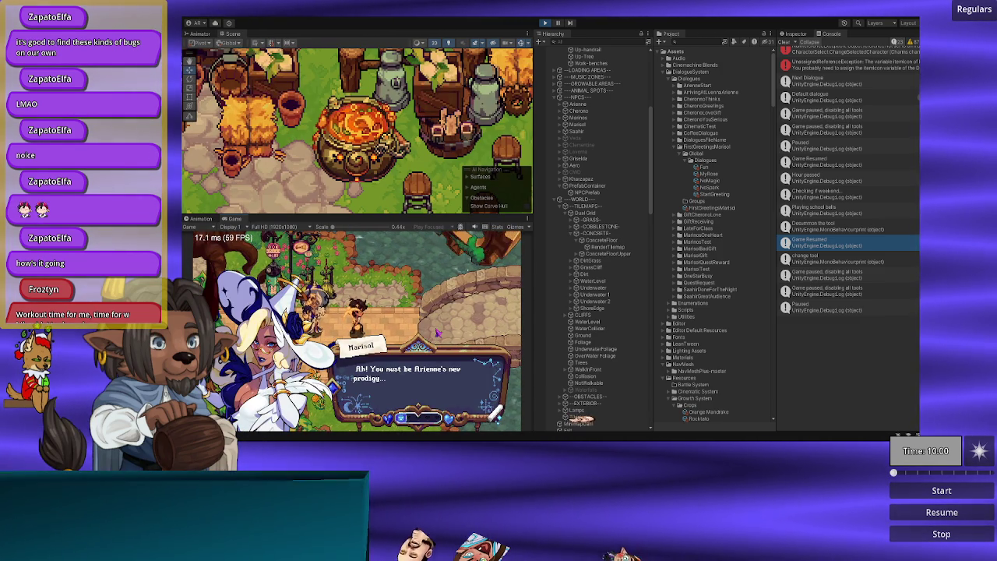
key("alt+Tab")
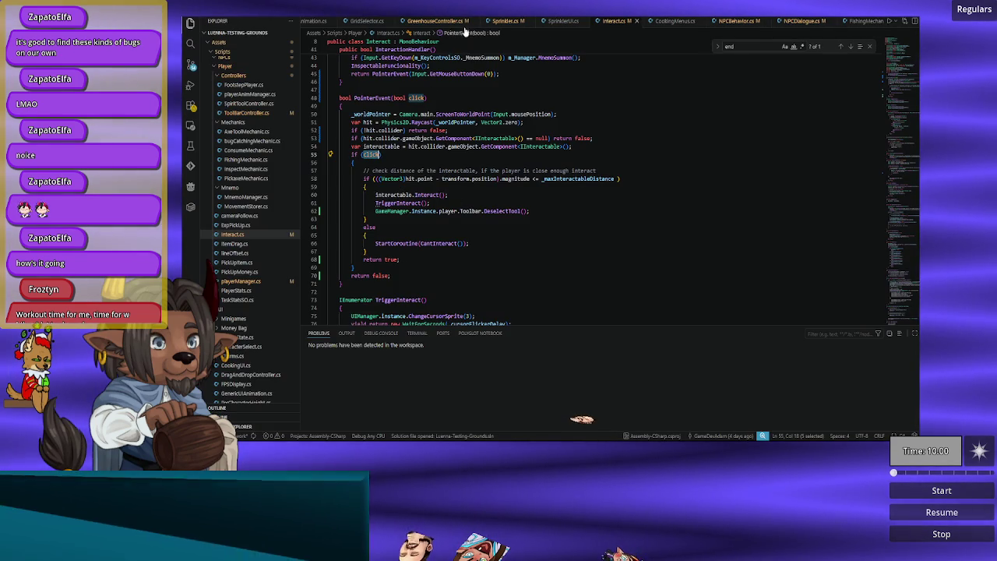
Step: In playerManager.cs, inspect the ToggleMovement call on line 205 and the equippedTool condition
scroll(449, 28, "up", 2)
scroll(450, 28, "up", 5)
scroll(397, 23, "up", 1)
left_click(335, 21)
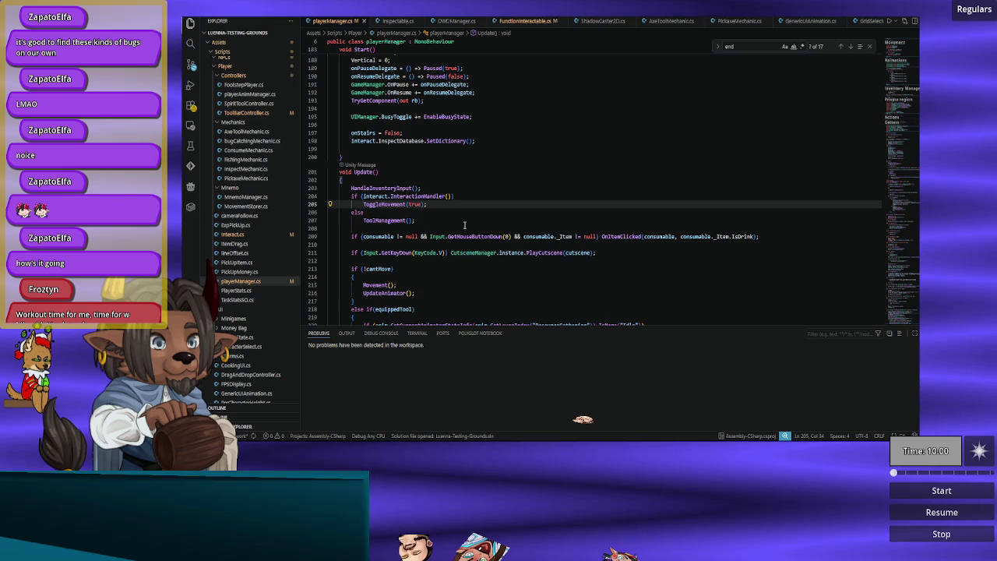
double_click(383, 204)
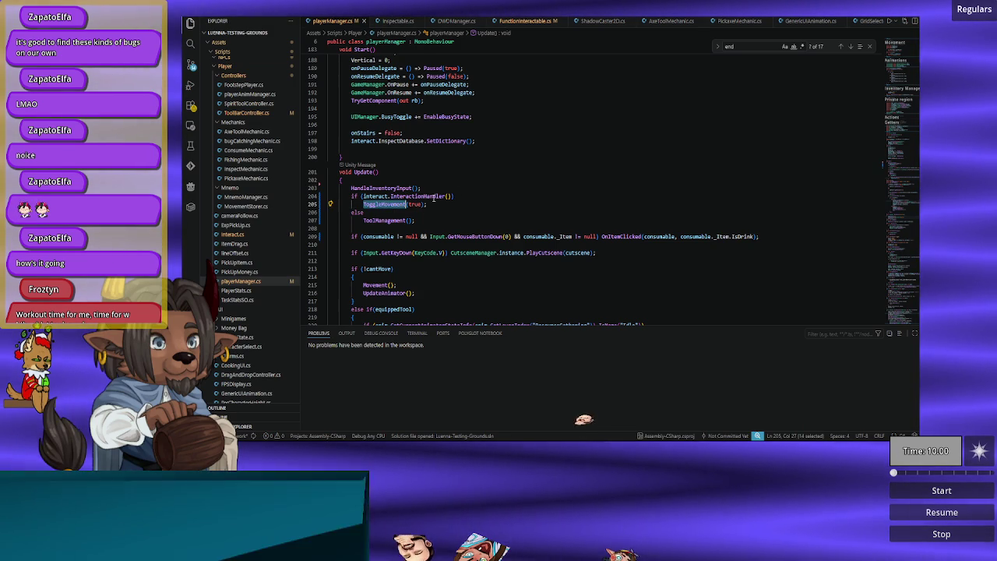
scroll(439, 194, "down", 5)
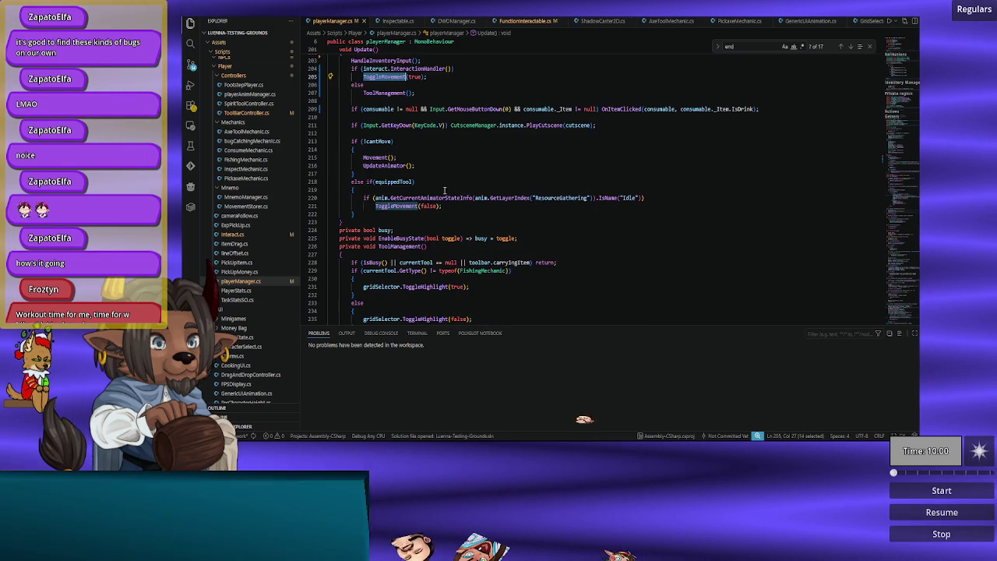
scroll(444, 190, "up", 2)
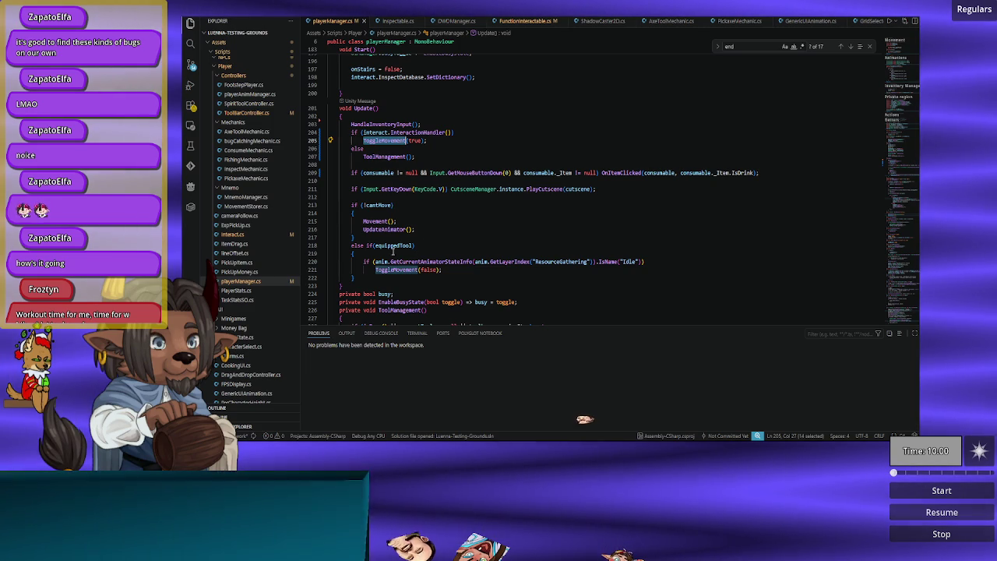
double_click(393, 245)
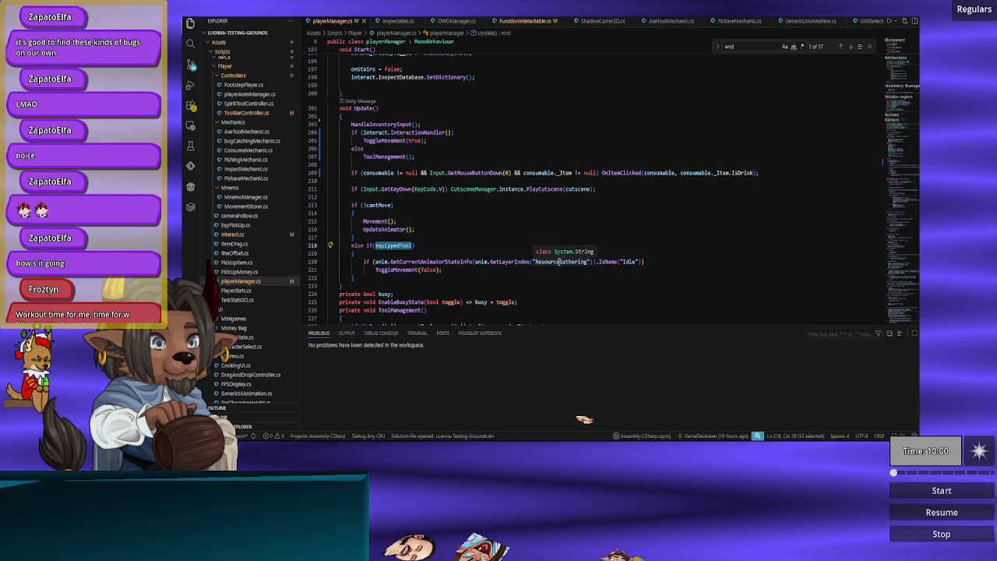
left_click(452, 270)
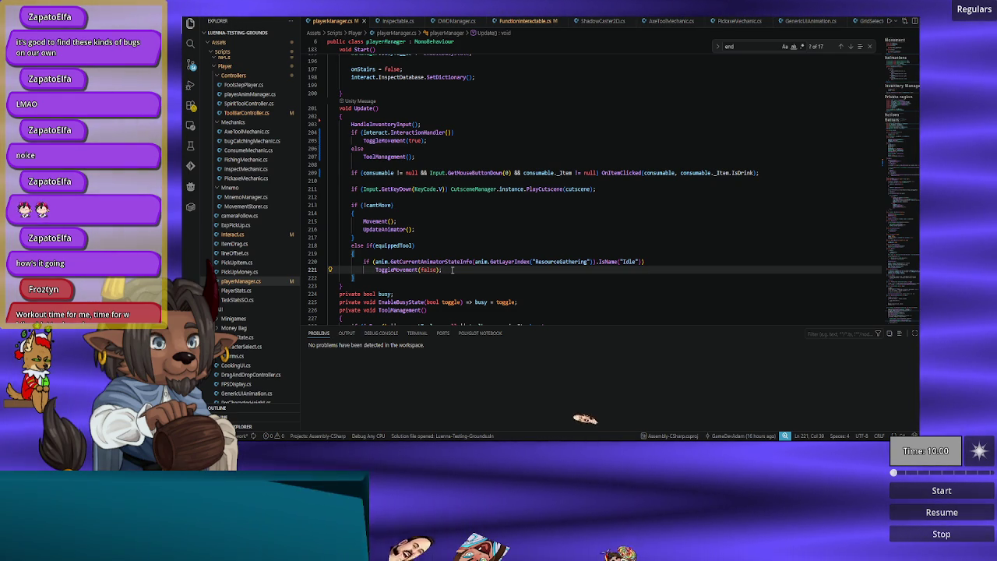
Step: Change the condition to else if(equippedTool && !paused), then switch back to Unity
left_click(429, 248)
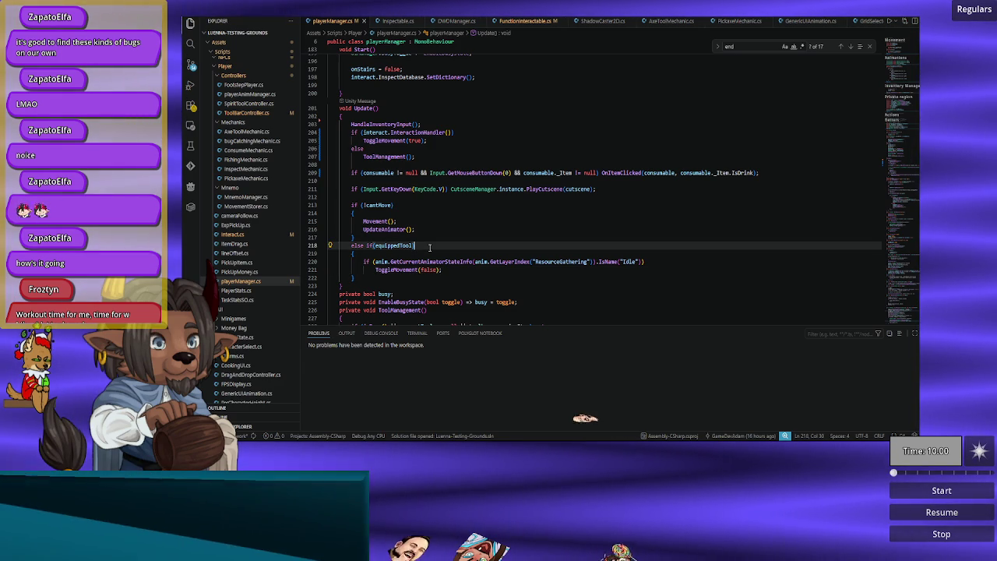
type("&&")
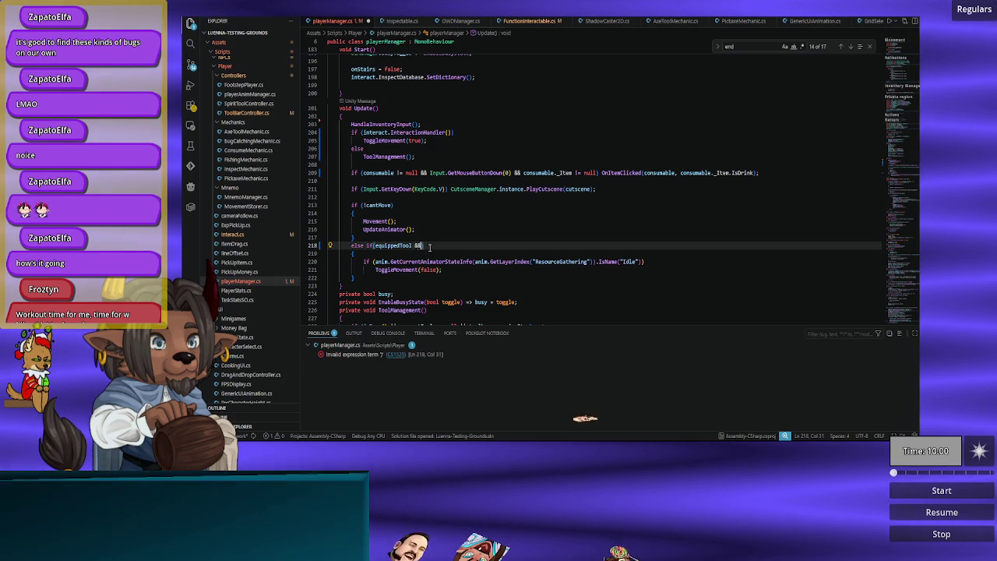
key("BackSpace")
type("!paused")
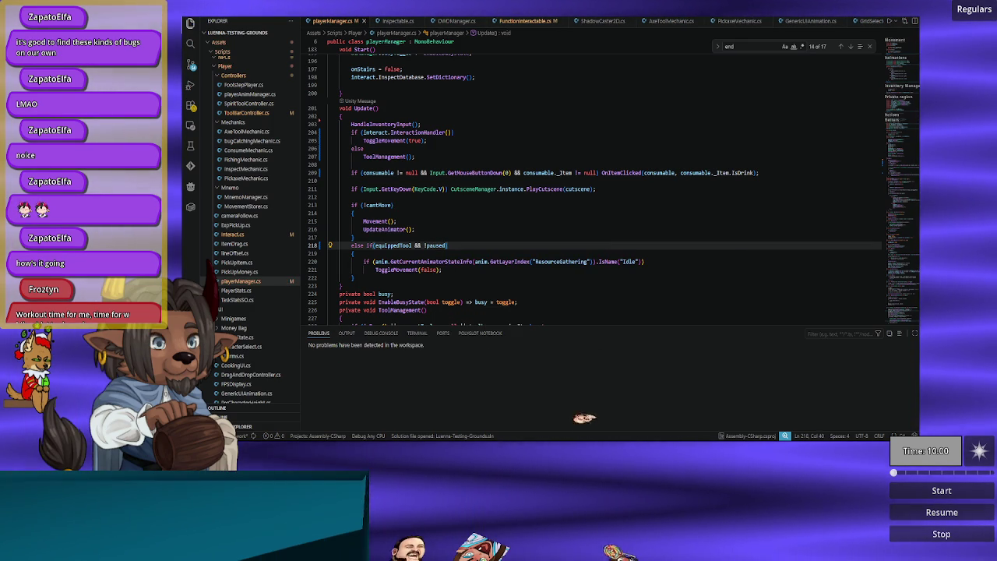
key("alt+Tab")
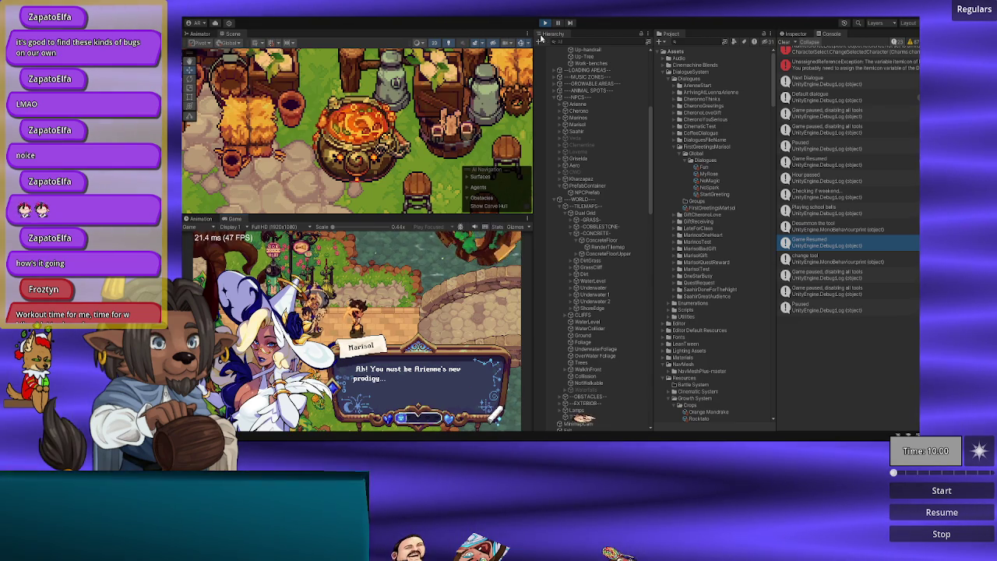
Step: Restart play mode and walk the player across the bridge and around the plaza toward the NPC
left_click(544, 25)
left_click(544, 25)
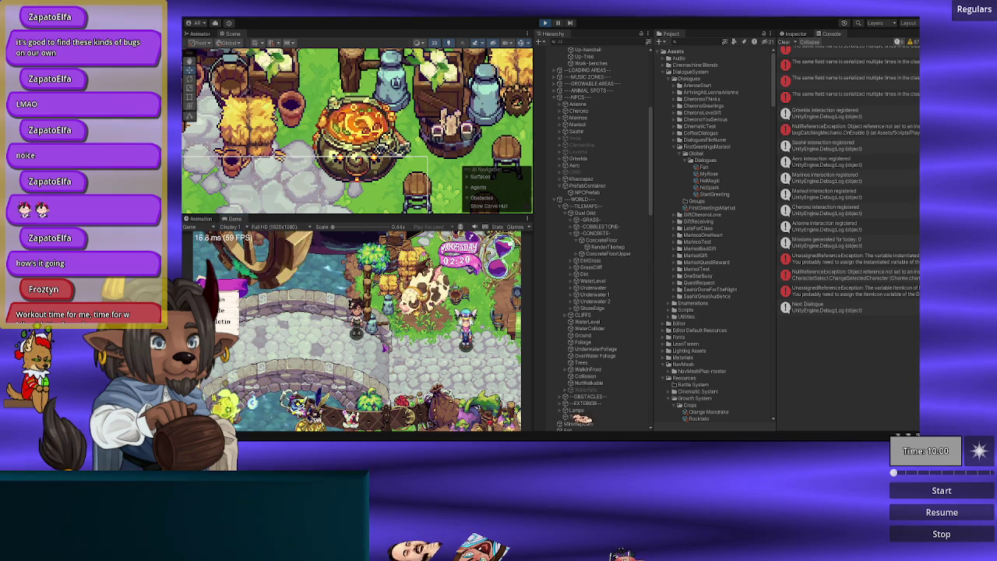
key("a")
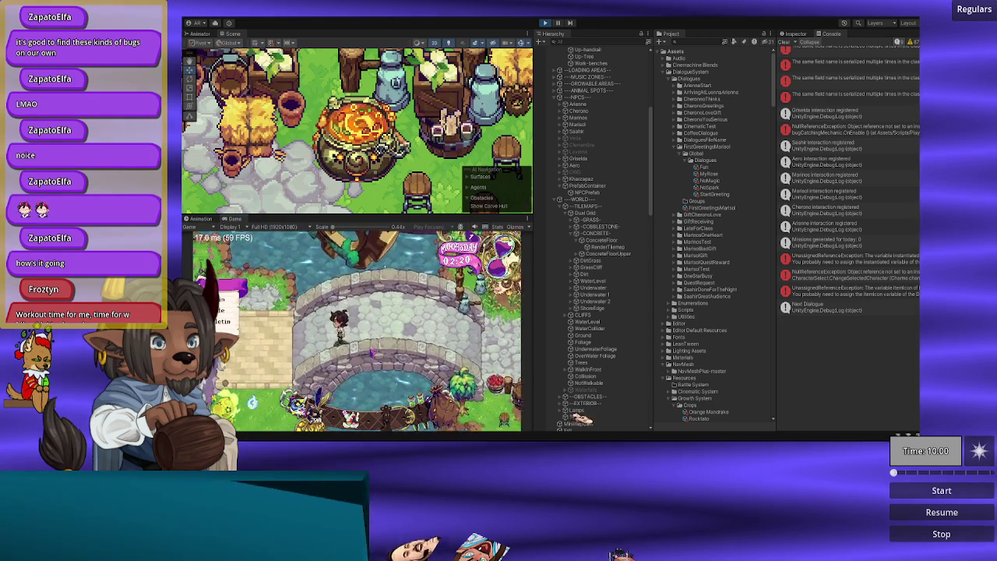
key("a")
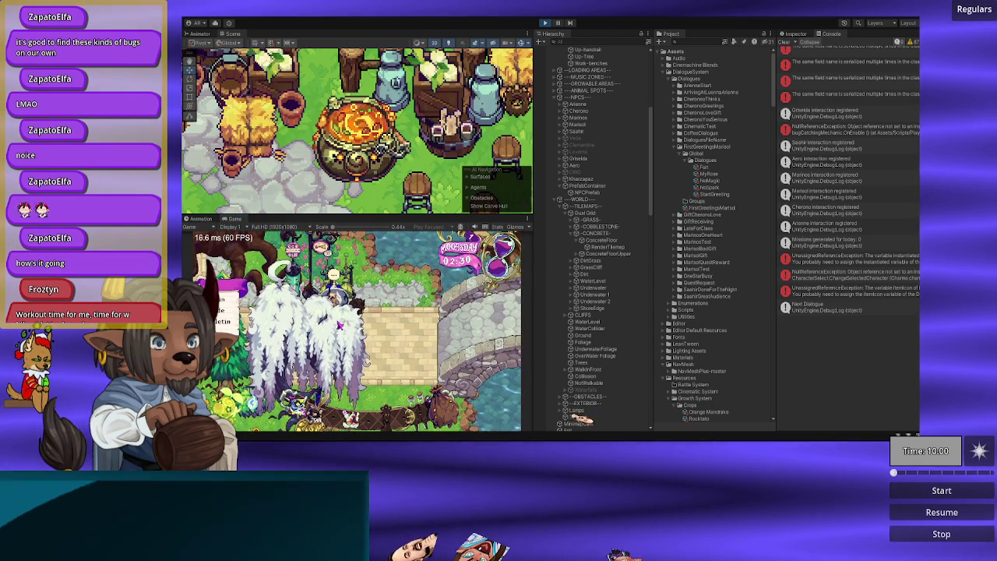
key("d")
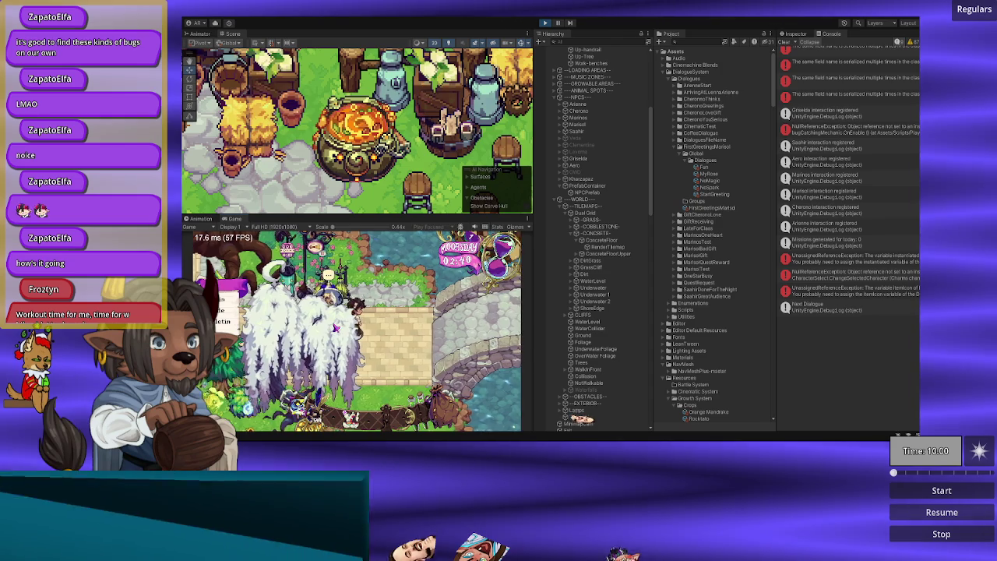
key("d")
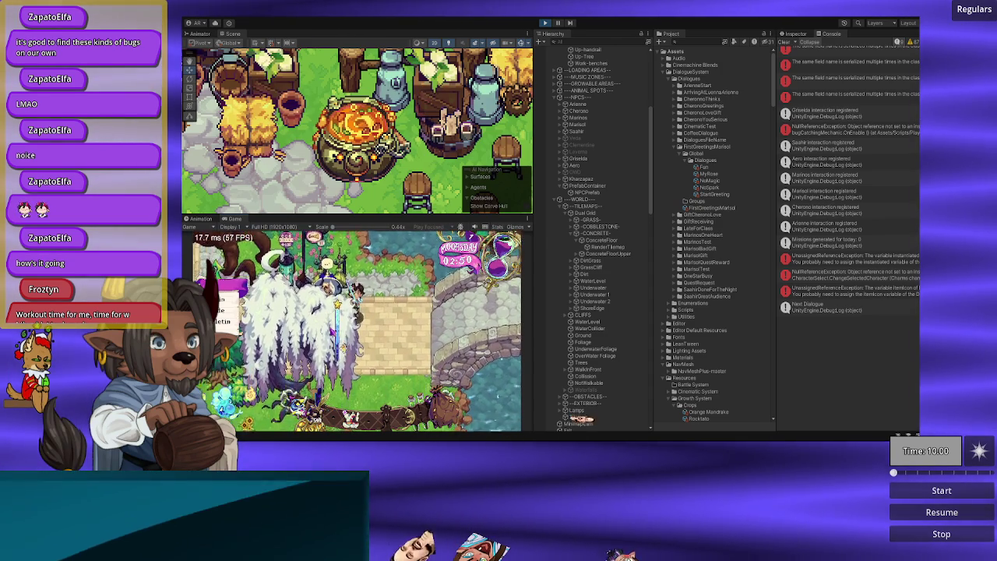
key("w")
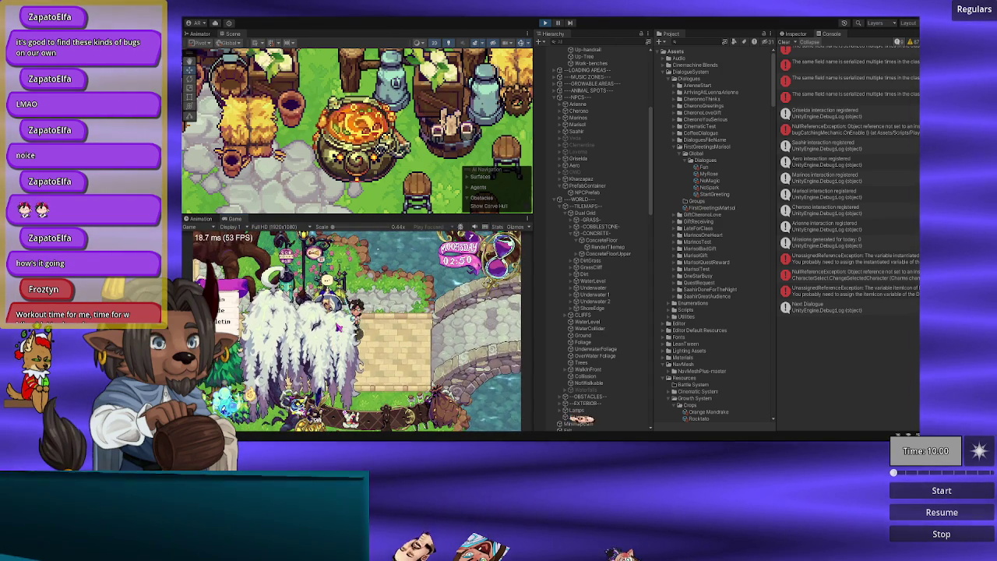
key("a")
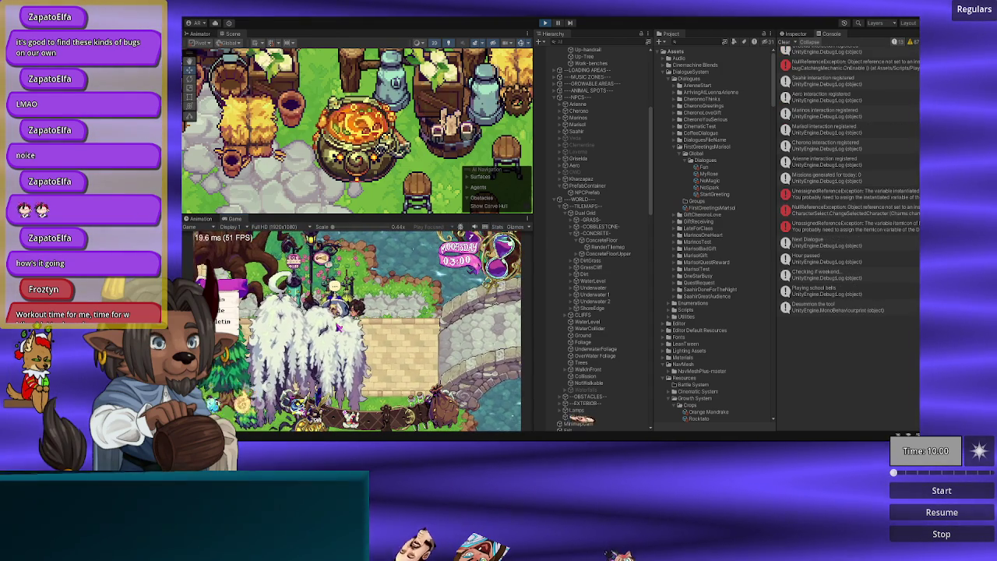
key("d")
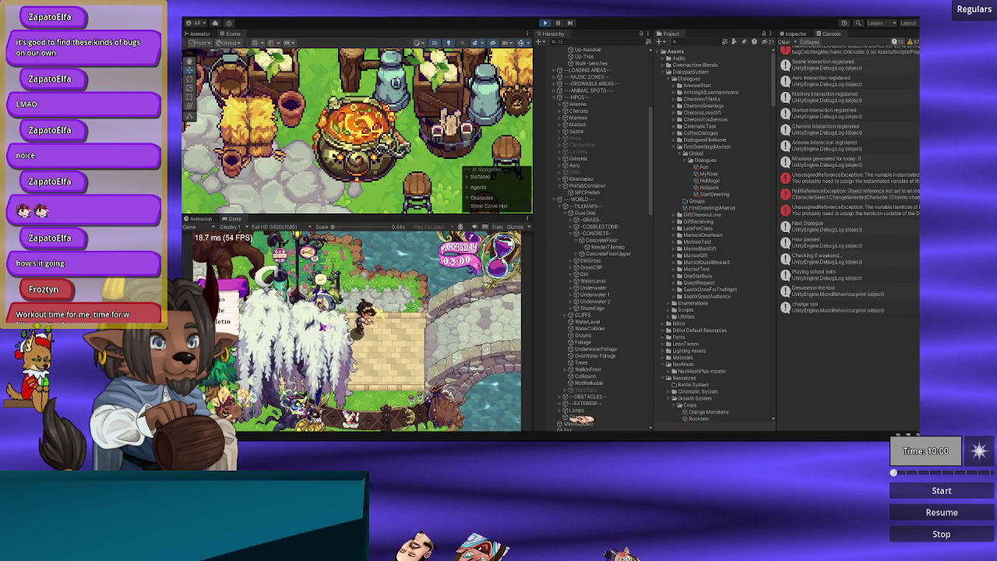
key("a")
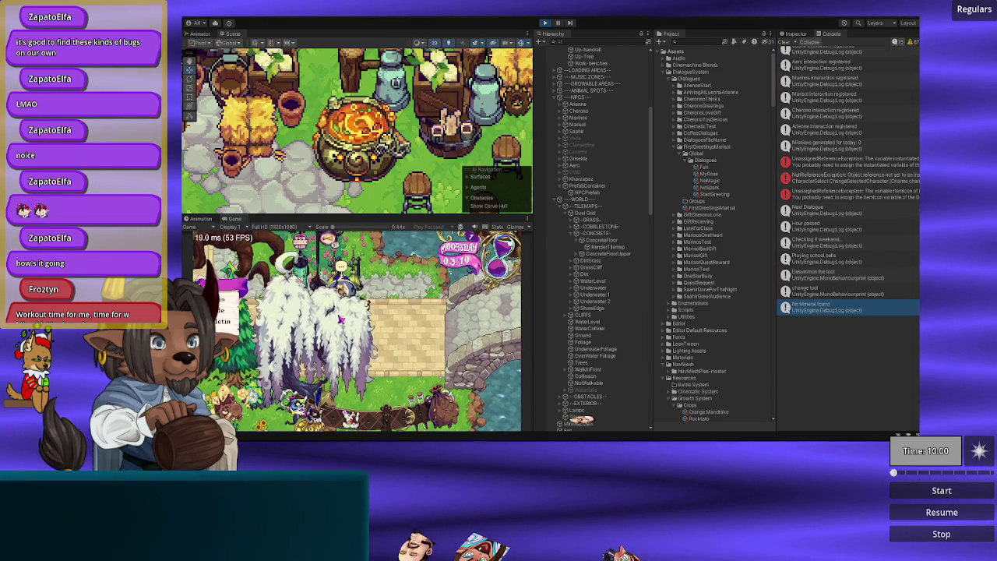
Step: Talk to Marisol, close her dialogue with Space, confirm the player walks, then advance further dialogue lines
key("e")
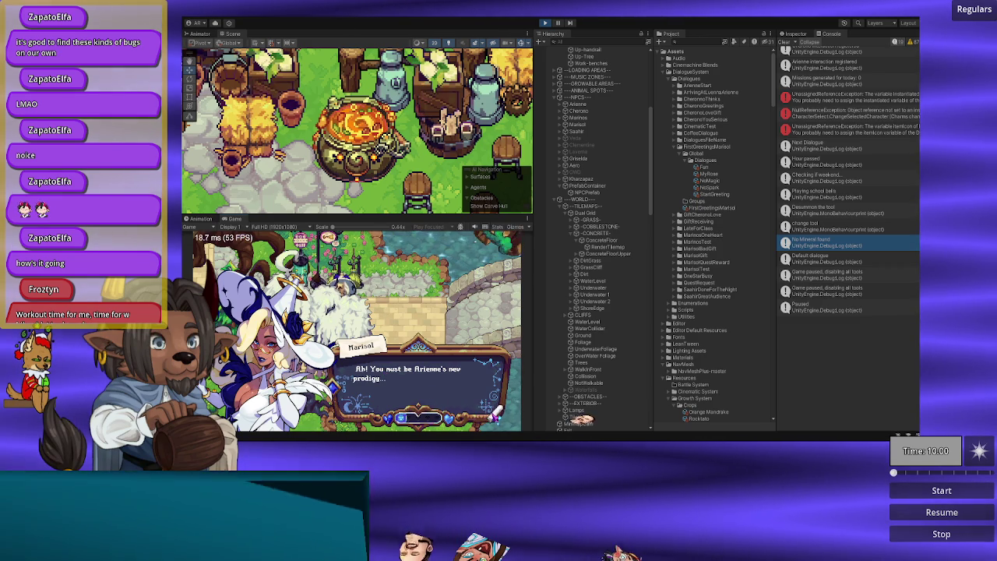
key("space")
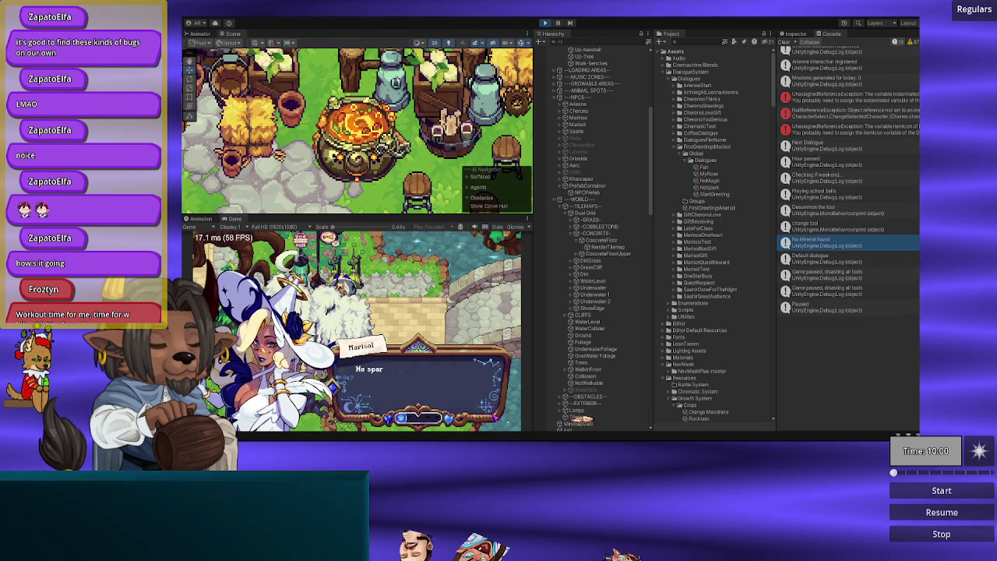
key("space")
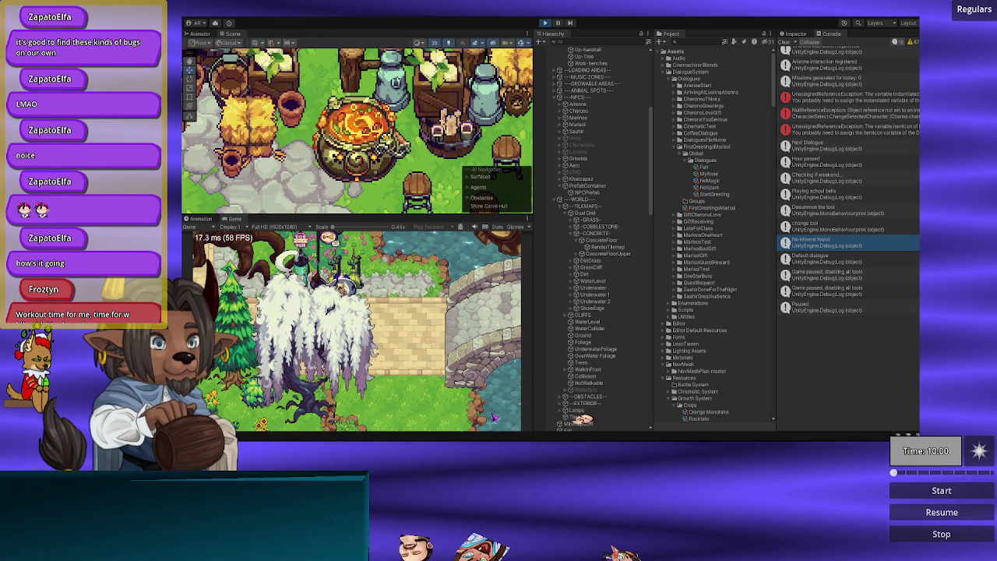
key("d")
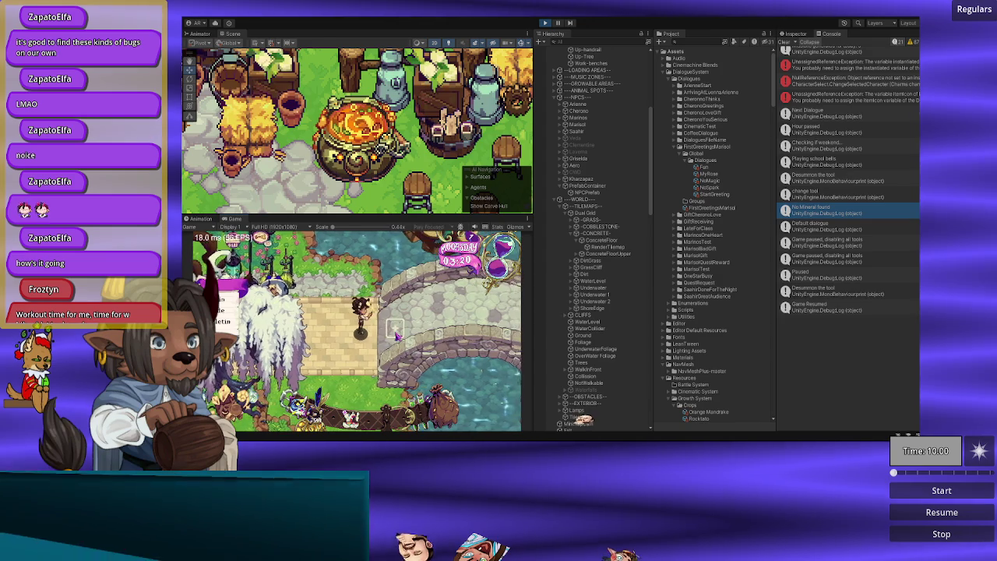
key("a")
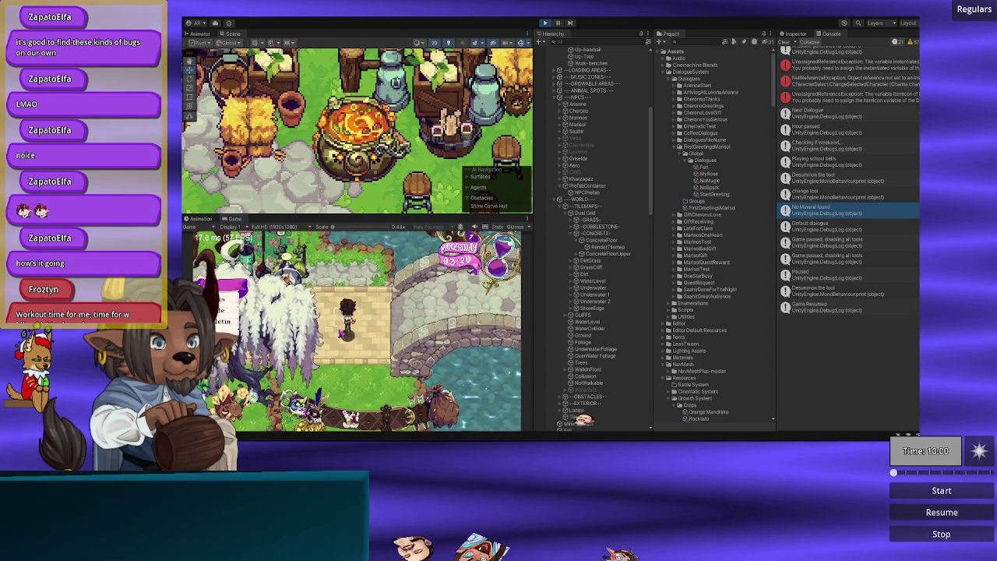
key("w")
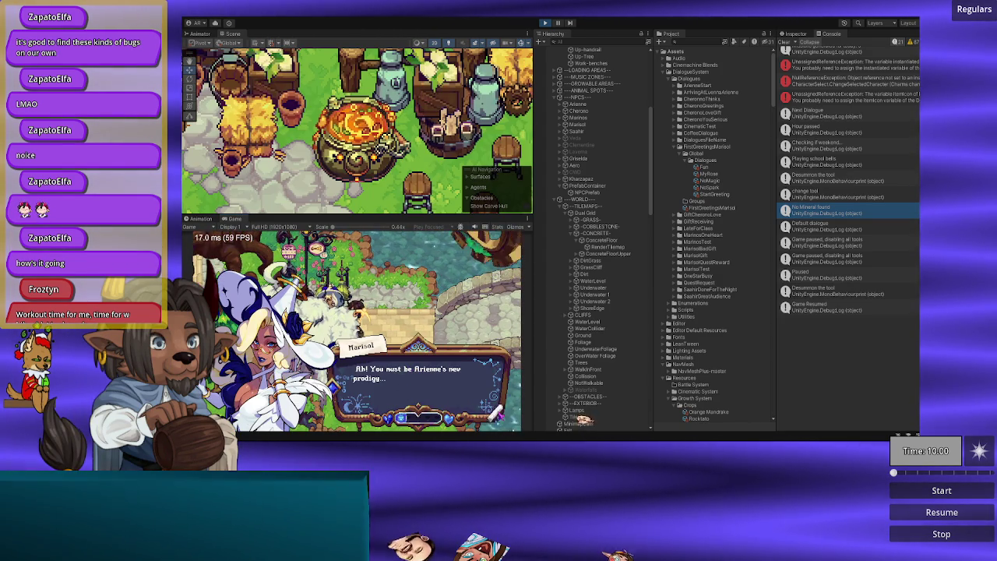
key("space")
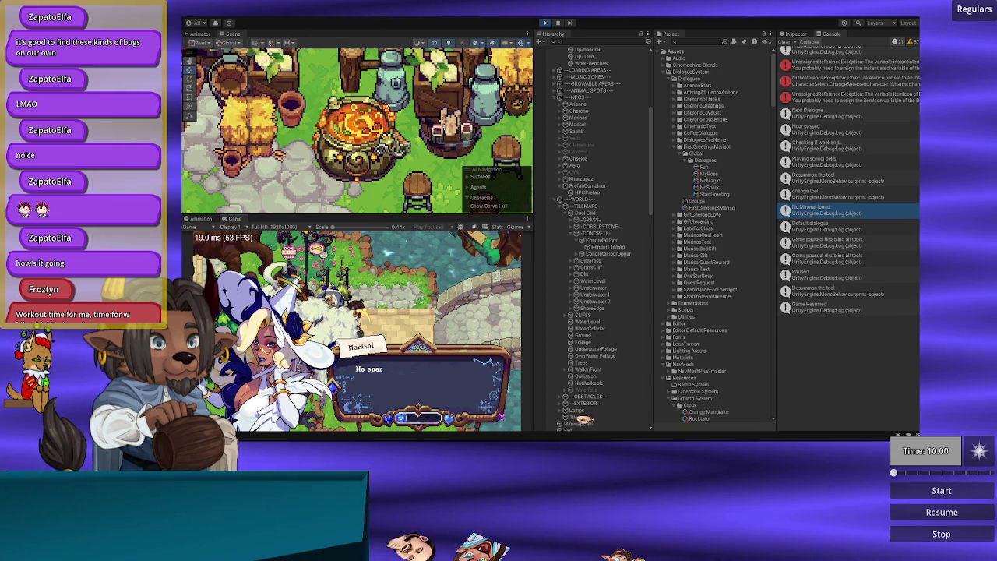
key("space")
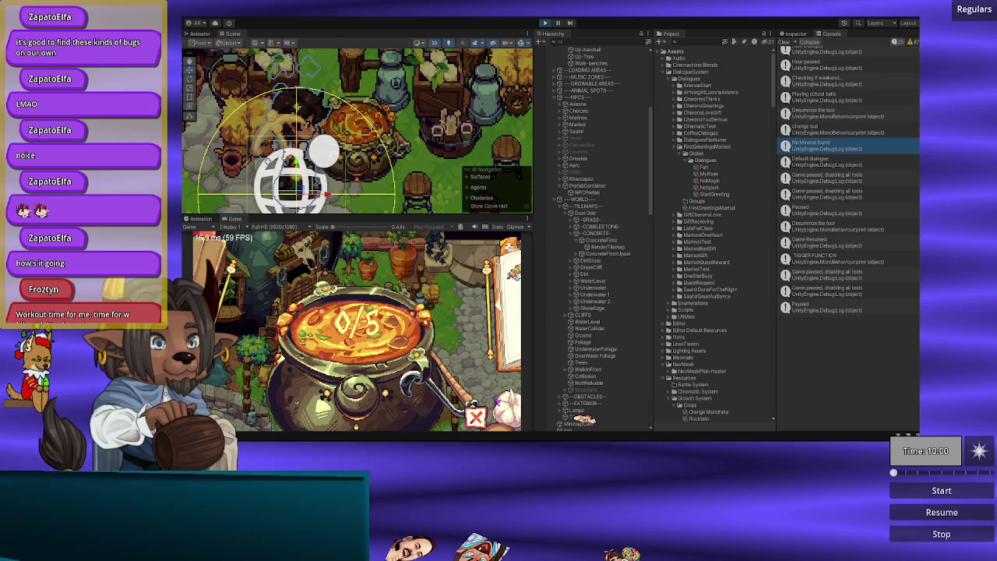
Step: Close the recipe book, walk through the village, and open then close the cauldron menu
left_click(475, 417)
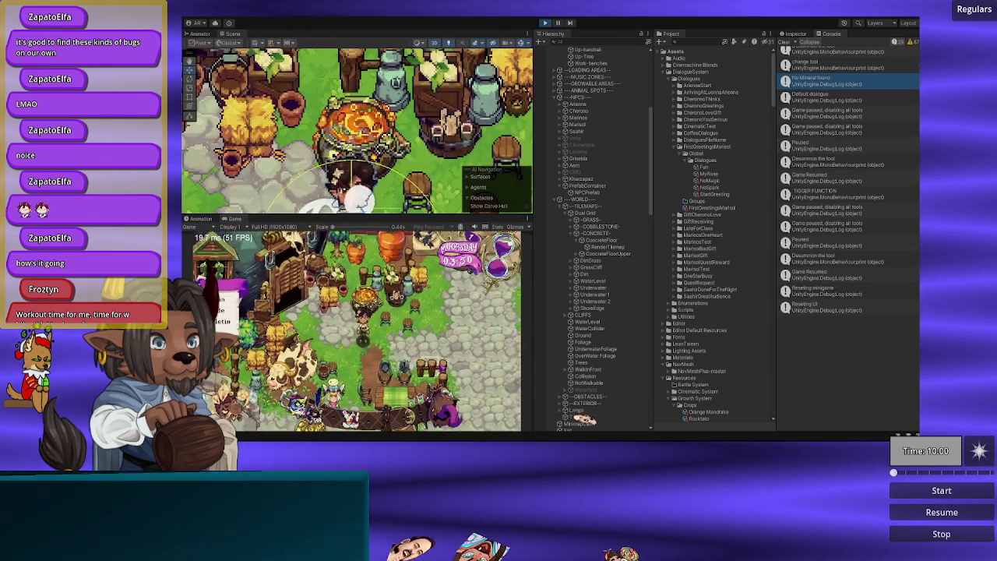
key("d")
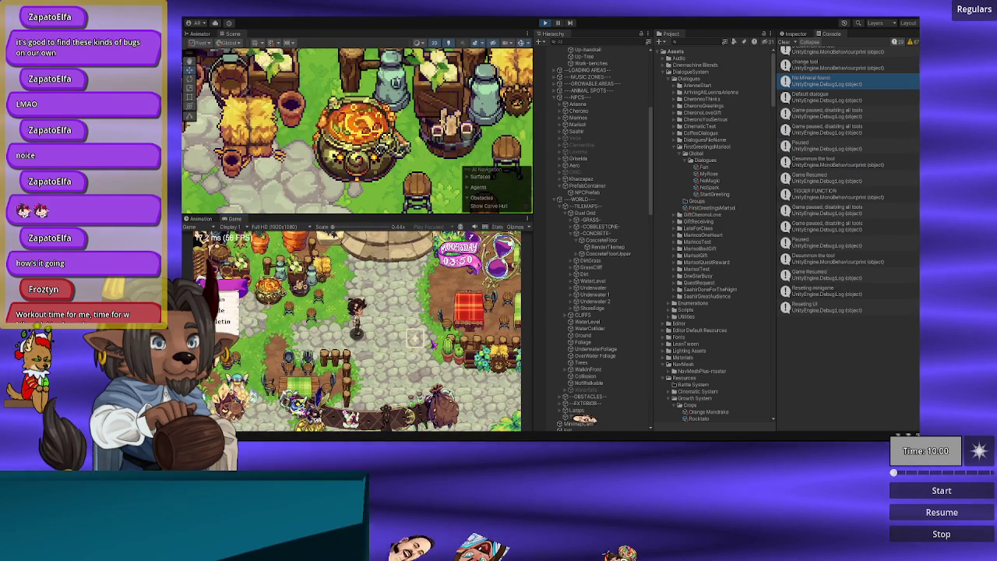
key("a")
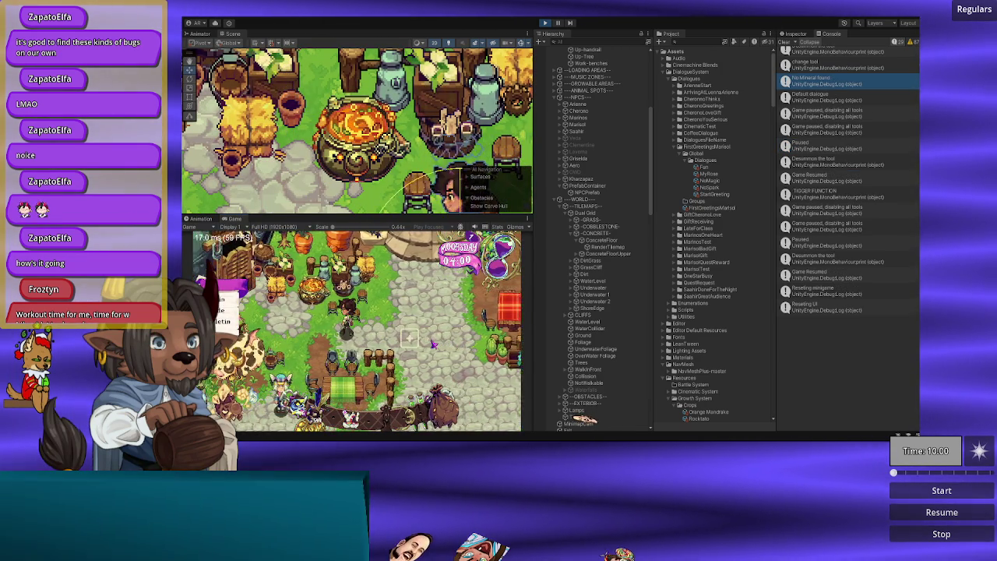
key("a")
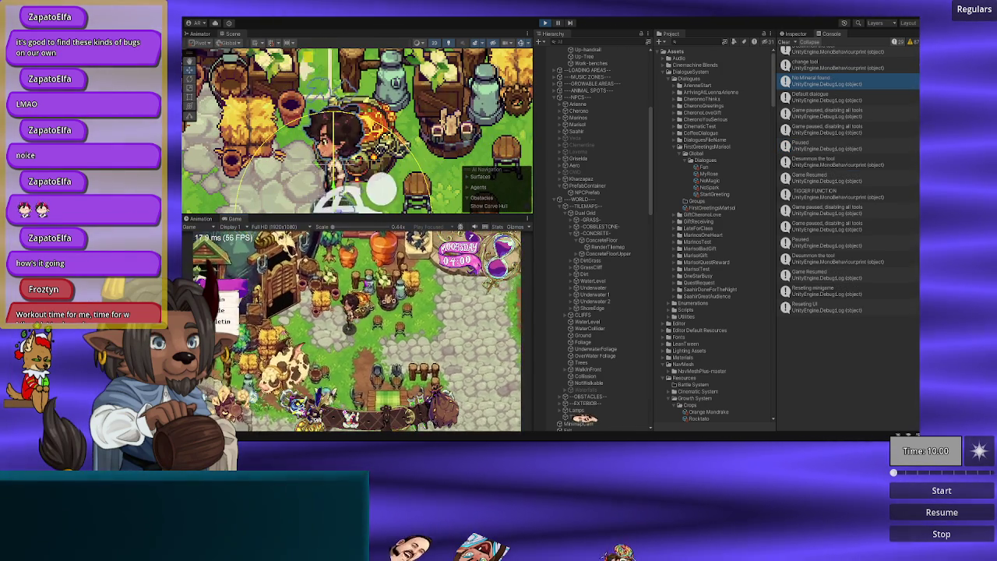
key("e")
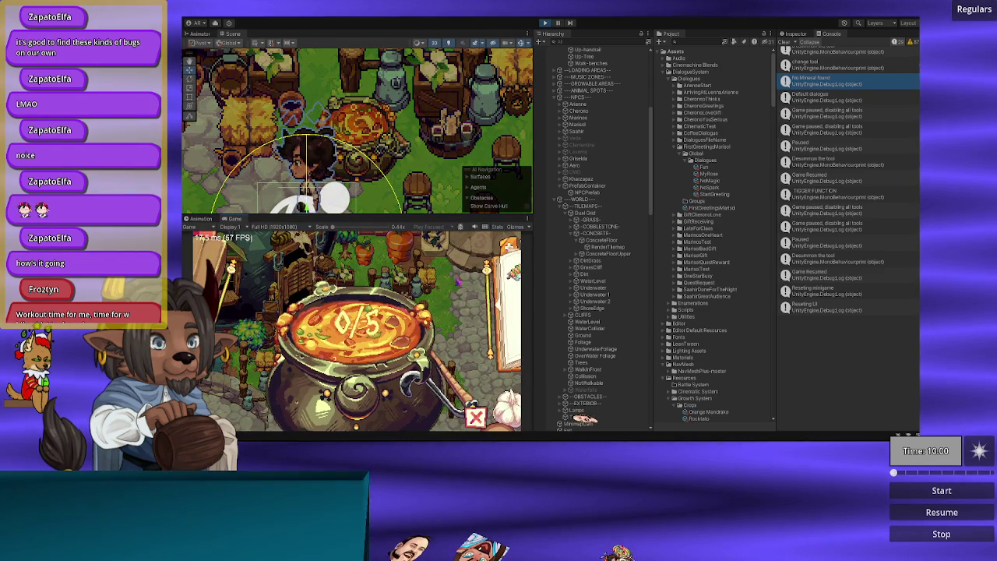
key("Escape")
key("s")
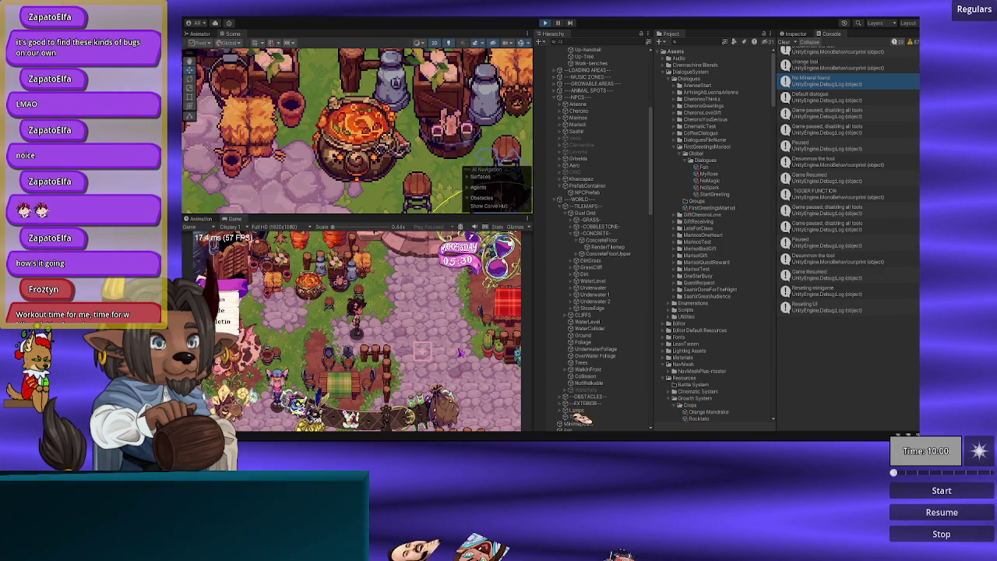
Step: Walk the player down-left to the stone bridge, pause the game, and bring up playerManager.cs
key("a")
key("s")
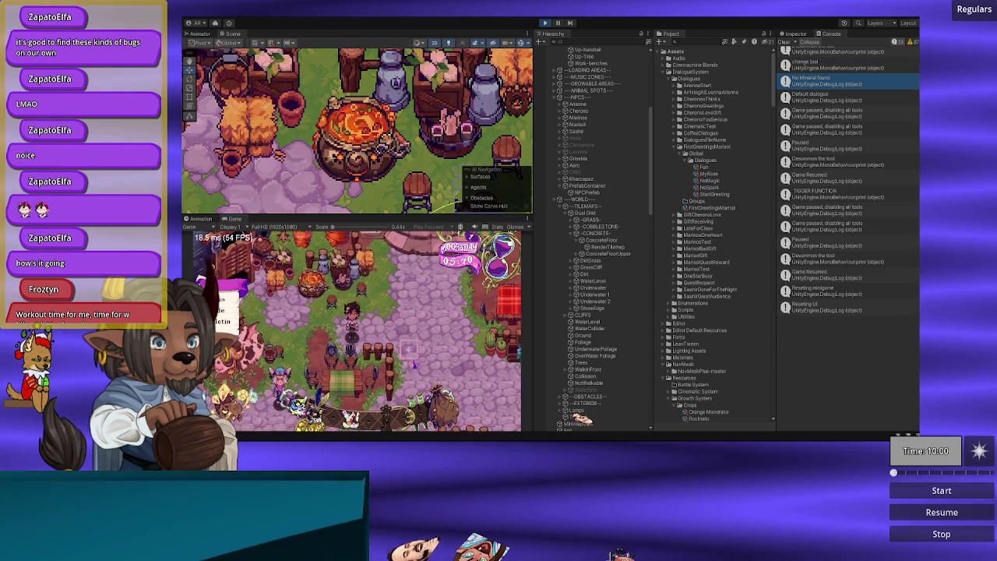
key("a")
key("s")
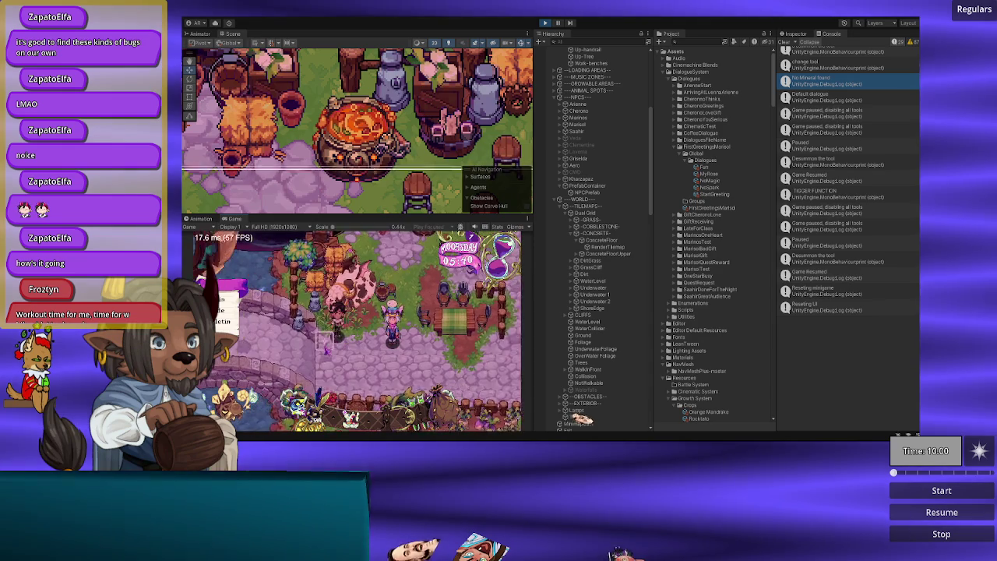
key("a")
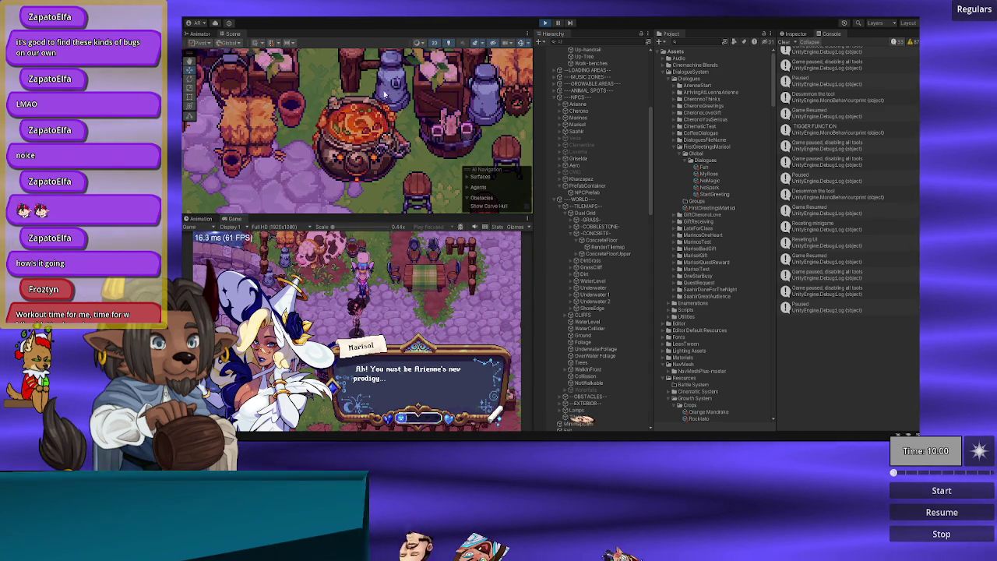
left_click(552, 23)
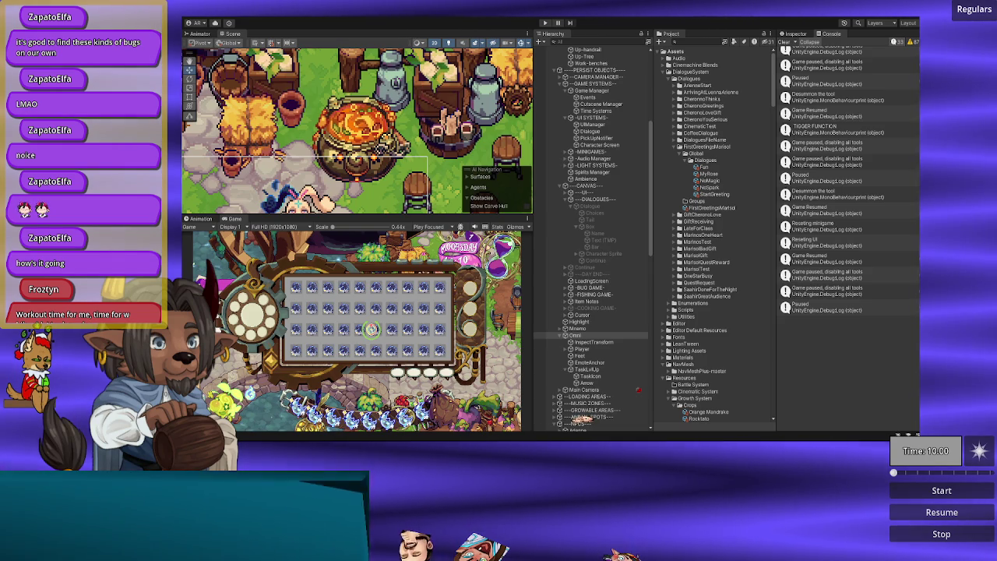
mouse_move(497, 438)
left_click(496, 401)
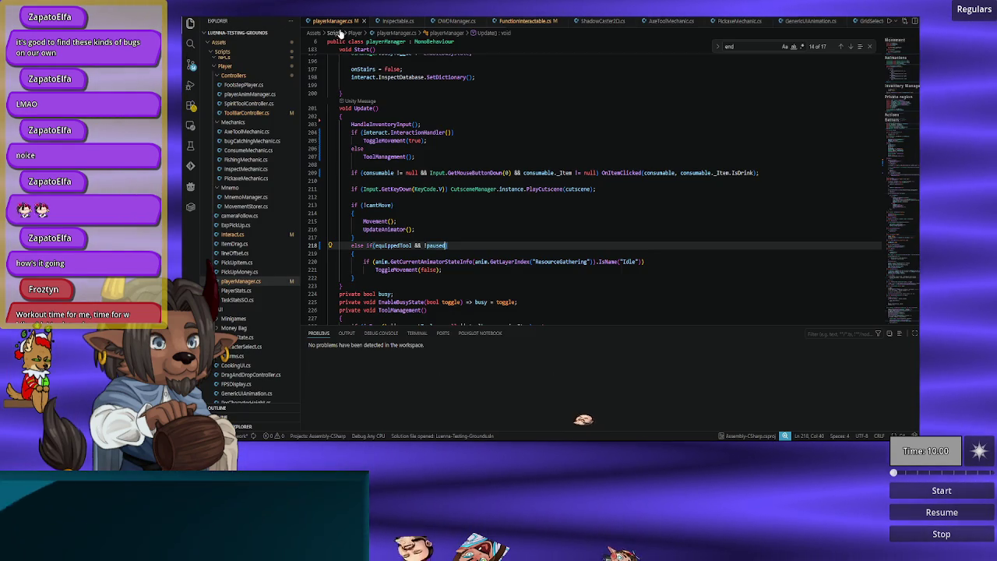
scroll(405, 212, "down", 2)
scroll(389, 201, "up", 3)
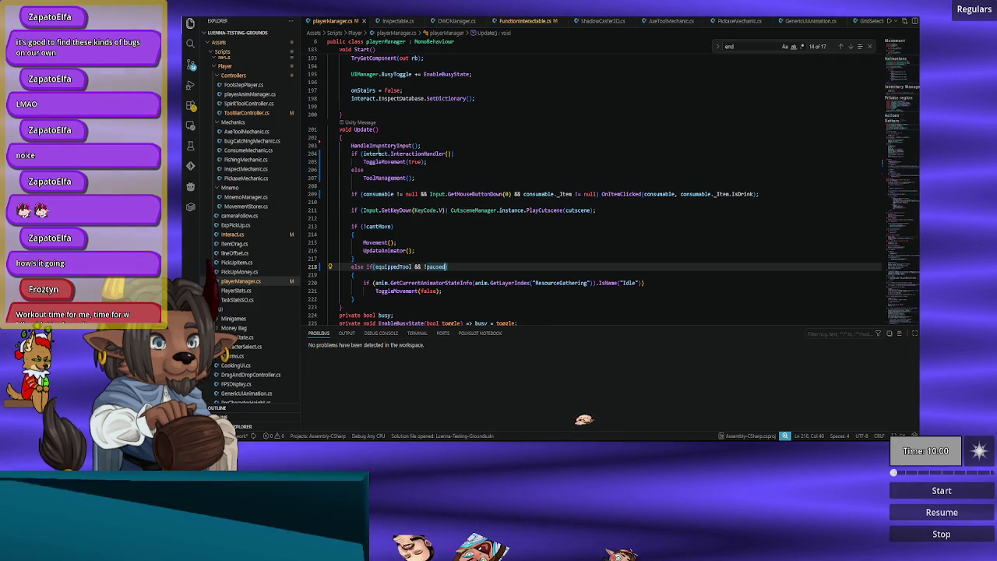
left_click(385, 145)
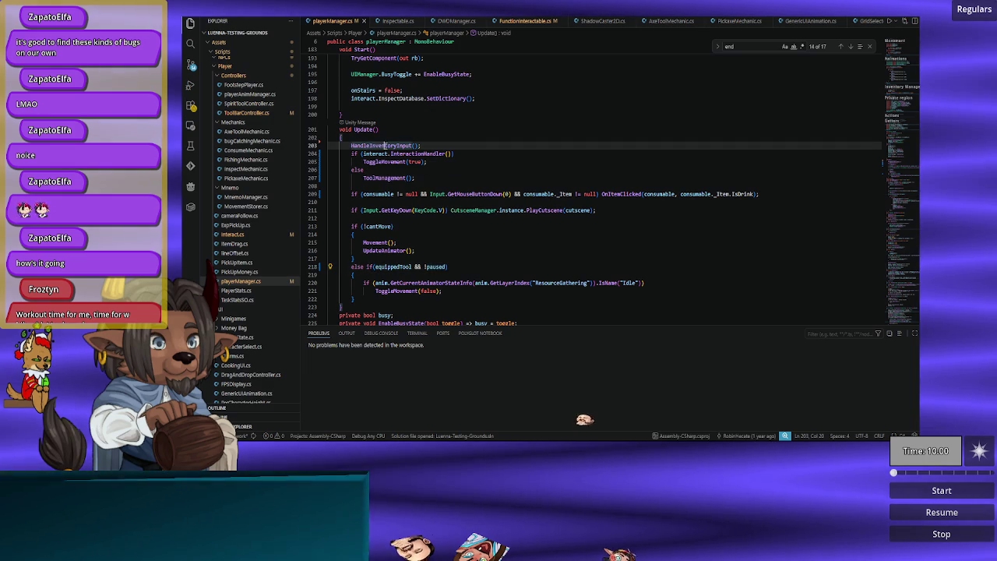
scroll(380, 156, "down", 5)
scroll(431, 147, "up", 5)
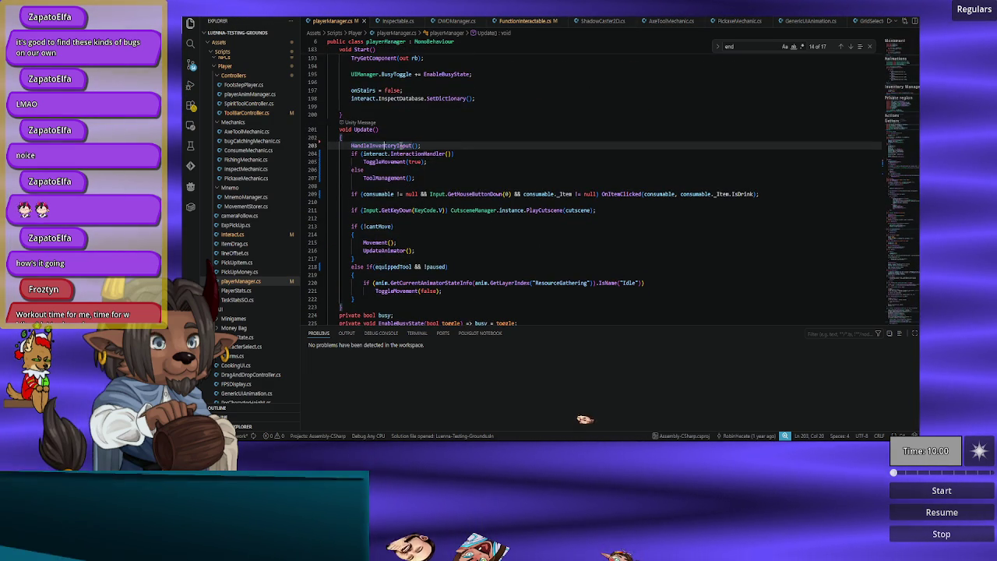
double_click(399, 145)
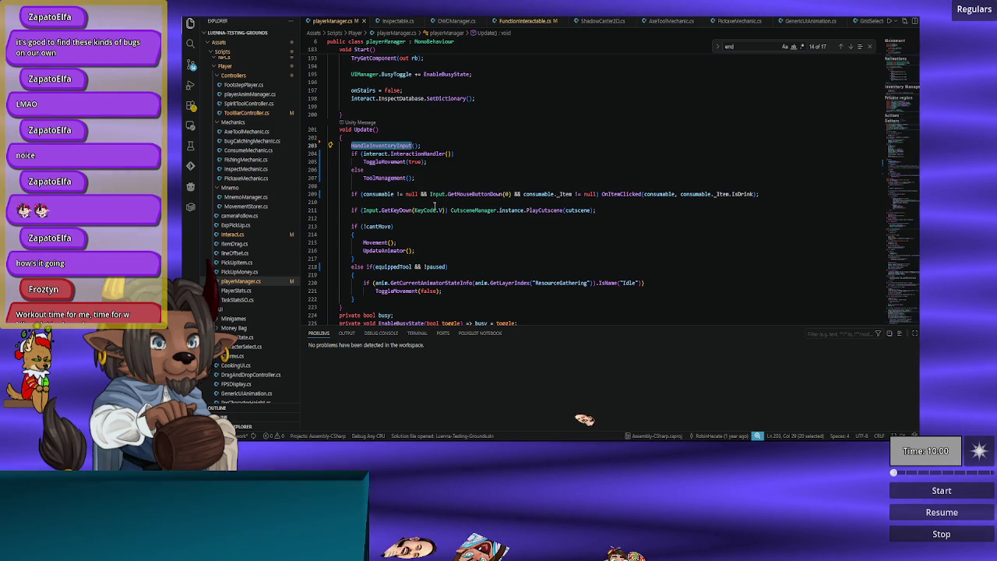
scroll(430, 206, "down", 3)
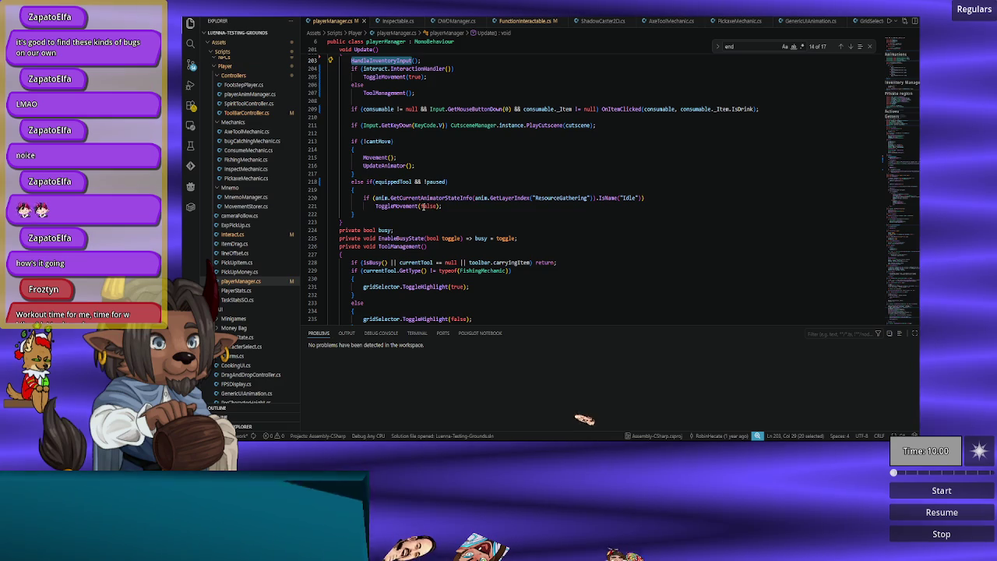
scroll(423, 205, "up", 3)
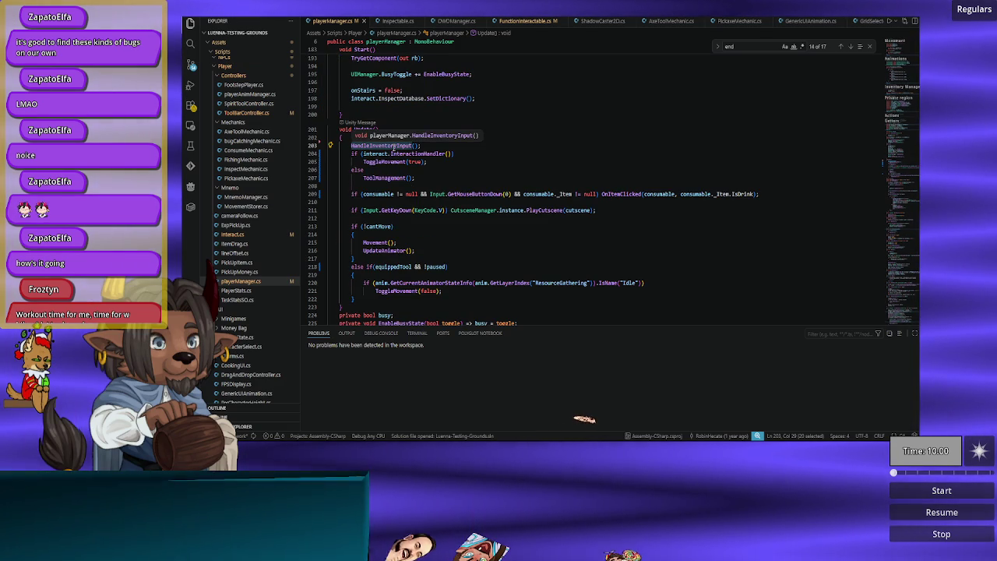
scroll(394, 146, "down", 15)
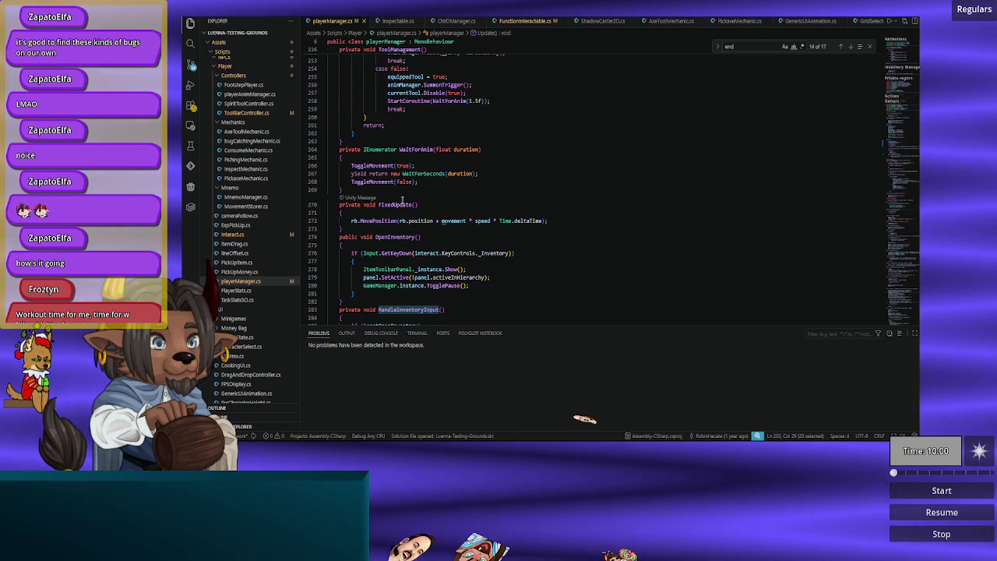
scroll(399, 168, "down", 4)
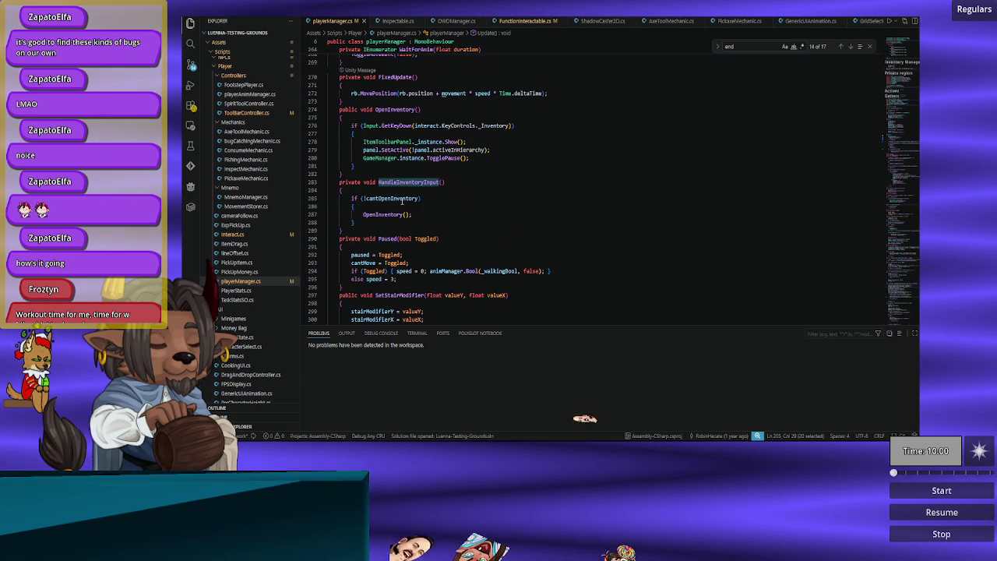
double_click(396, 184)
double_click(391, 199)
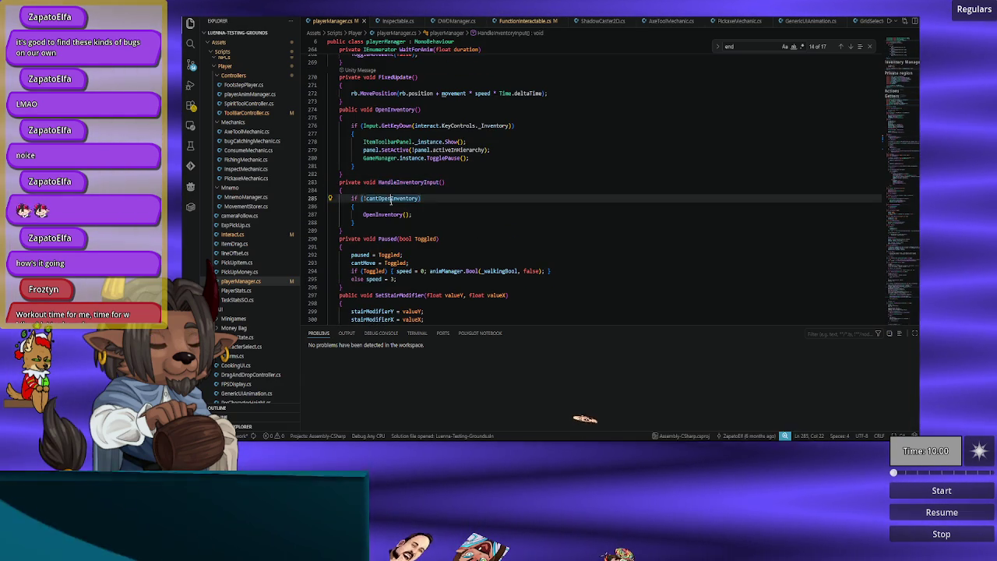
scroll(397, 226, "up", 3)
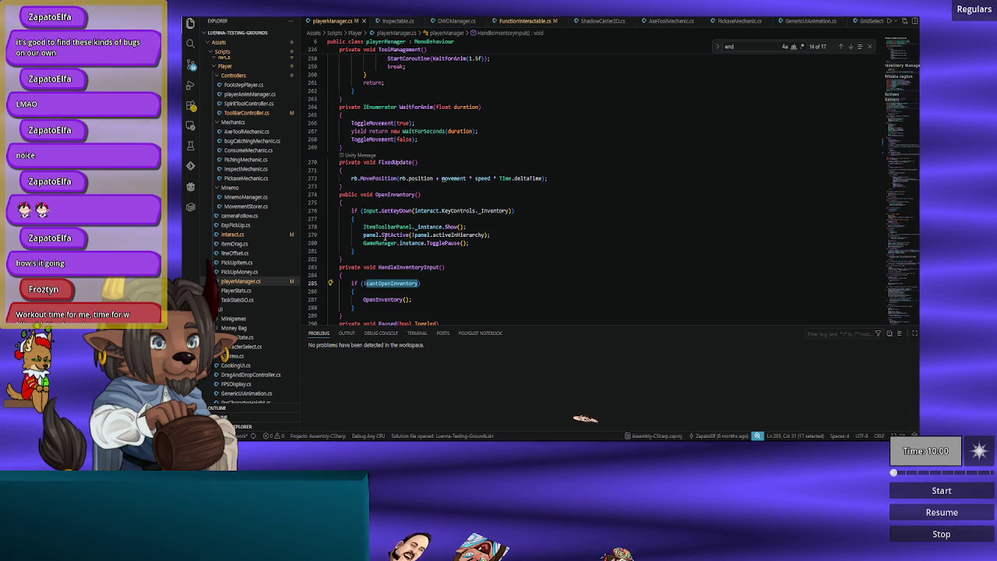
key("ctrl+f")
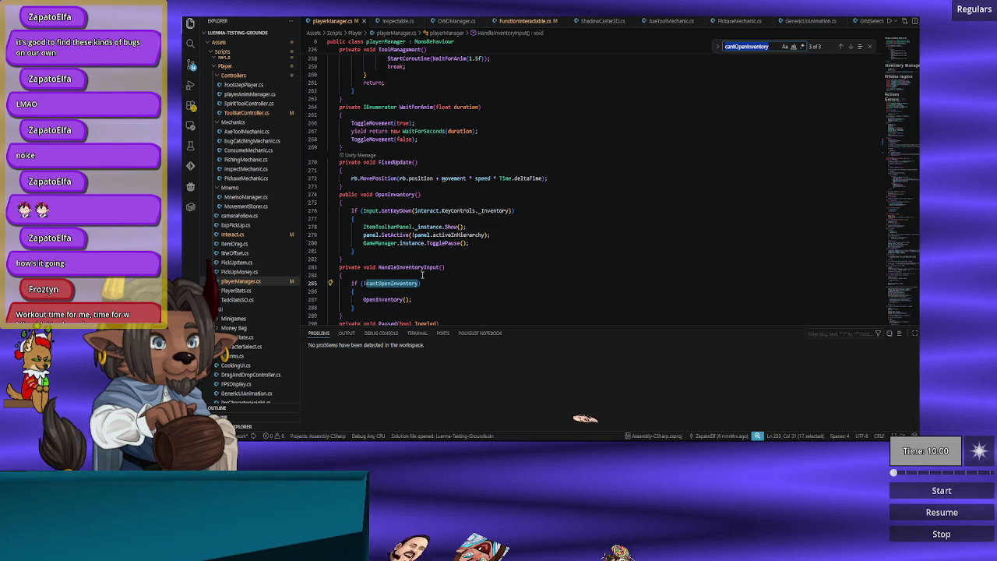
key("Return")
key("Return")
key("Return")
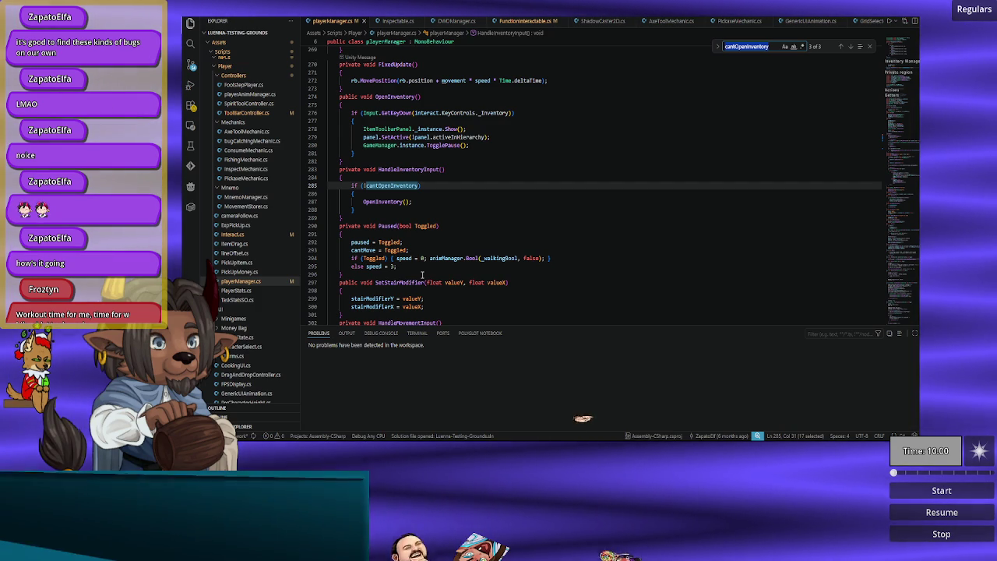
scroll(447, 185, "up", 2)
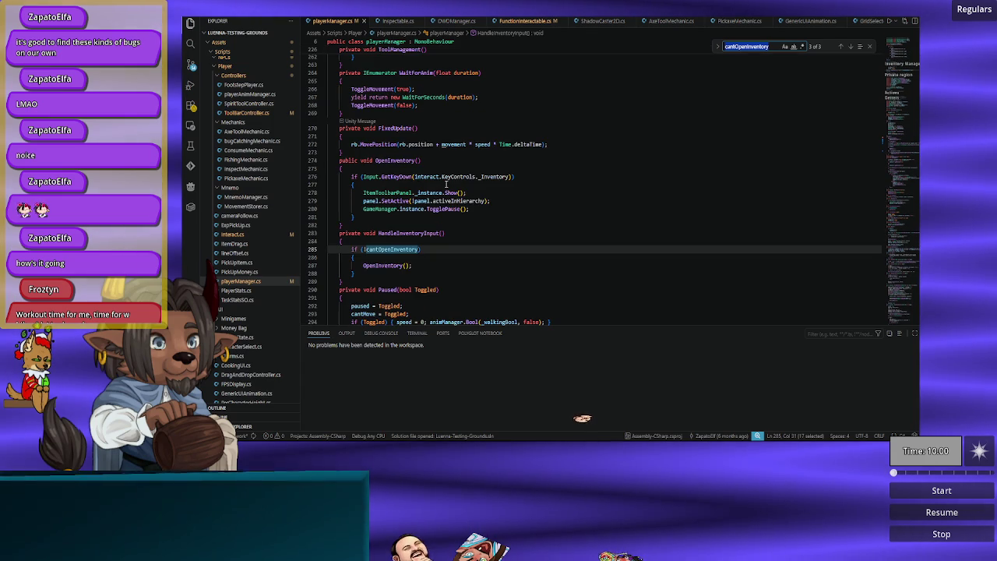
mouse_move(394, 190)
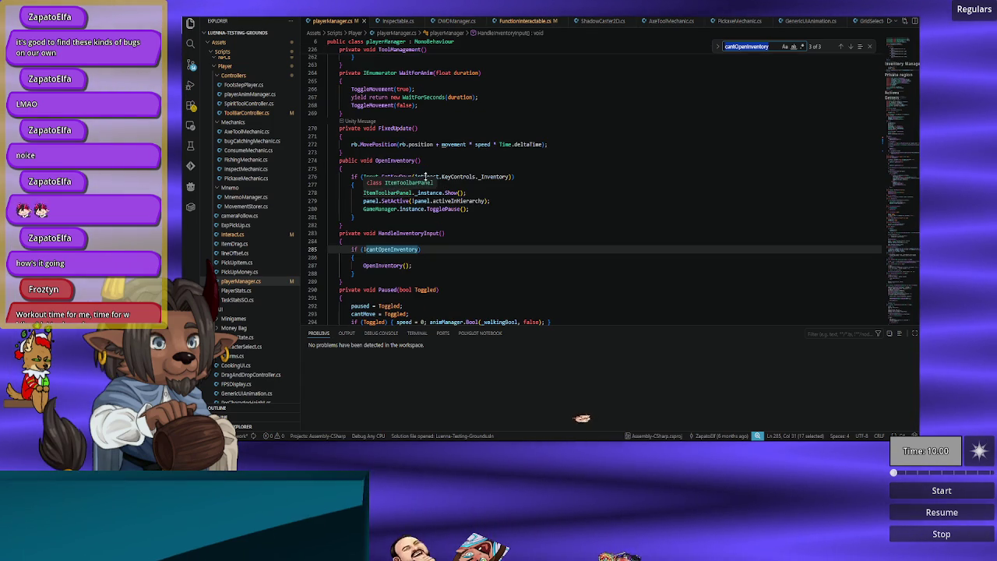
scroll(443, 200, "up", 15)
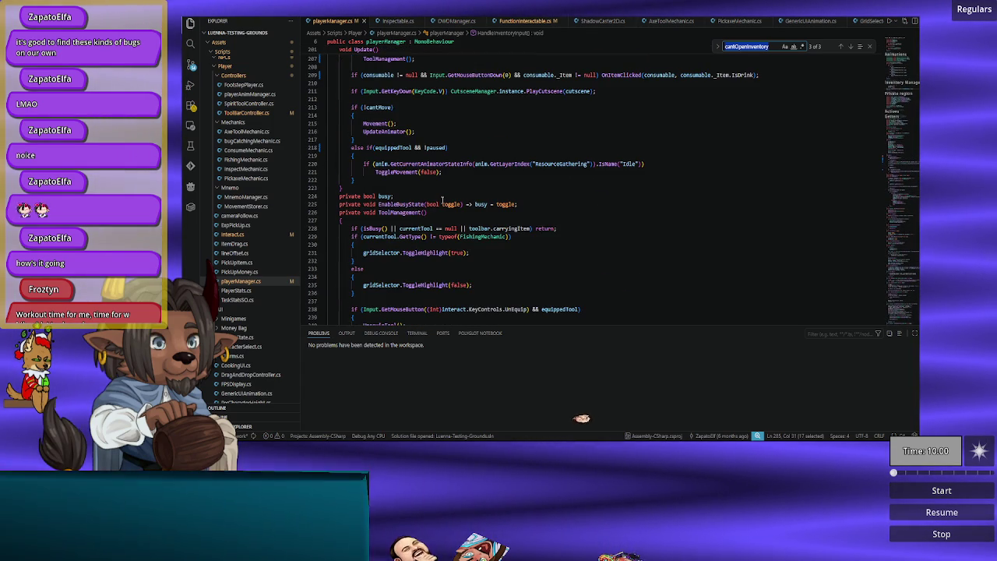
scroll(442, 200, "up", 5)
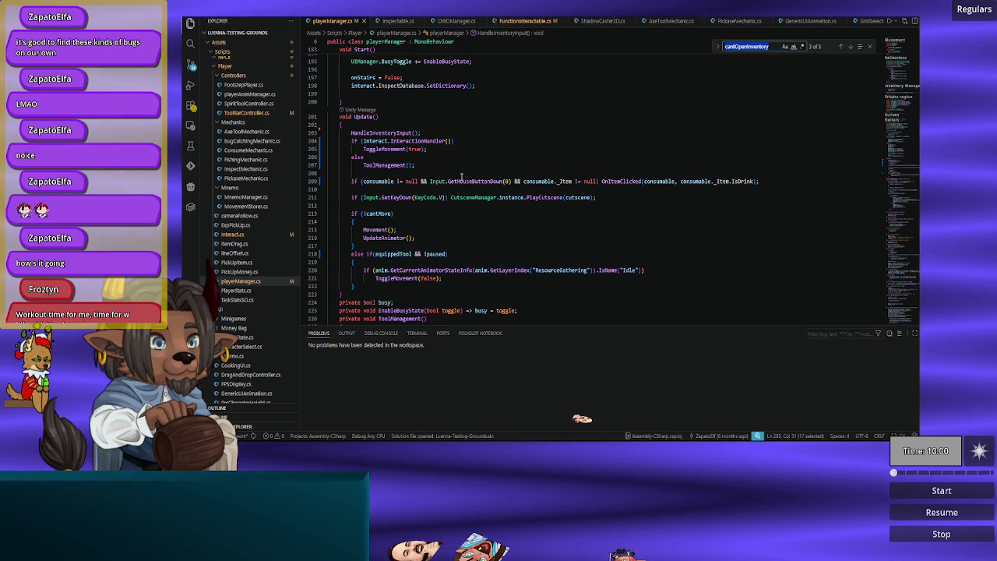
left_click(436, 133)
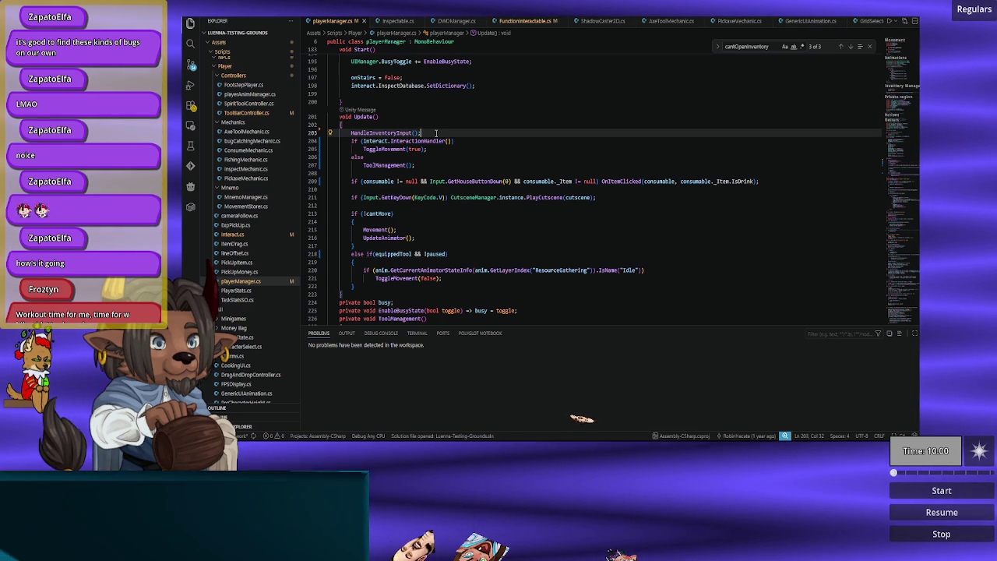
Step: Move the HandleInventoryInput call down into the if (!cantMove) block and indent it
key("alt+Down")
key("alt+Down")
key("alt+Down")
key("Home")
key("Tab")
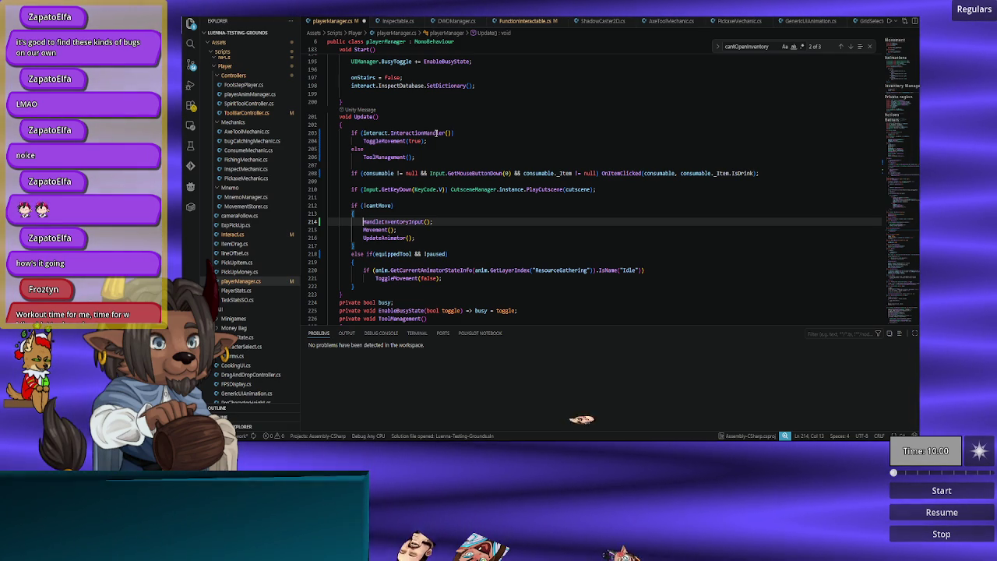
Step: Search for cantMove and step through all 9 matches back to Update, then switch to Unity
key("Up")
key("Up")
key("Right")
key("ctrl+shift+Right")
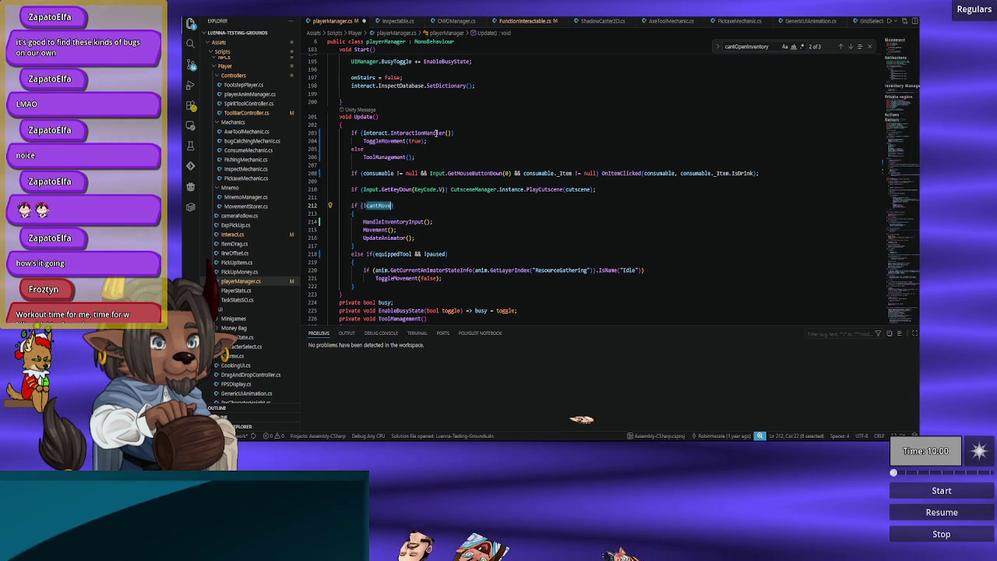
key("ctrl+f")
key("Return")
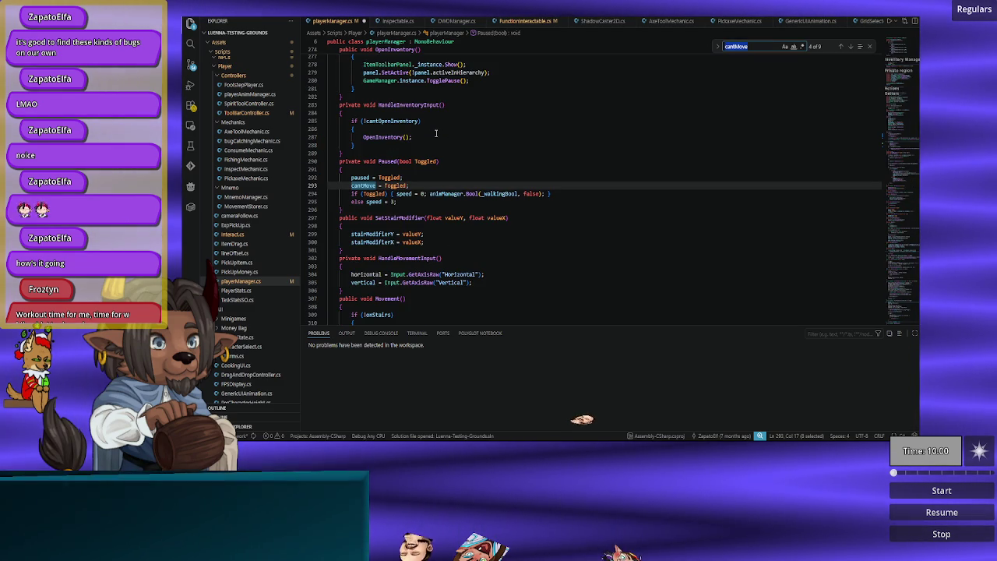
key("Return")
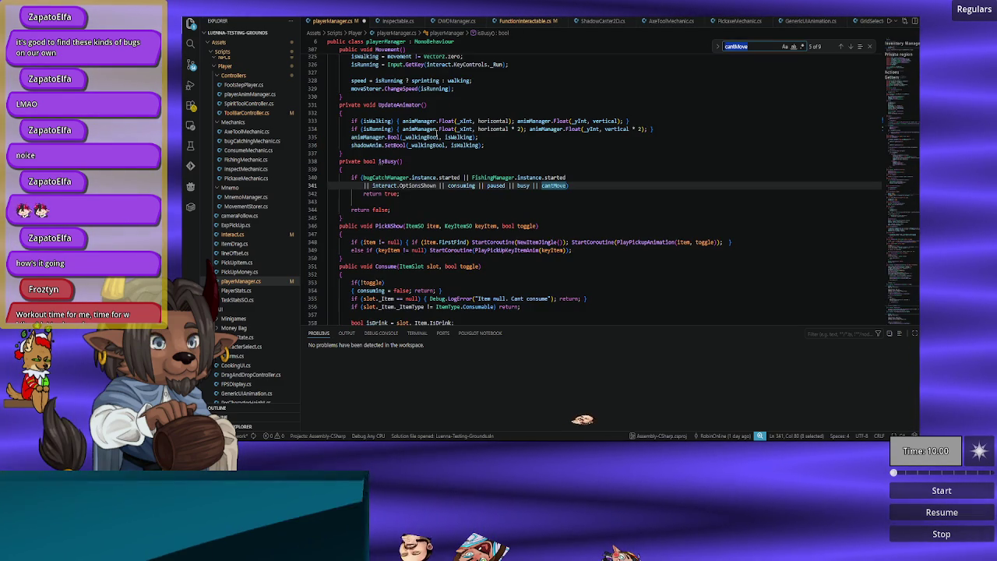
key("Return")
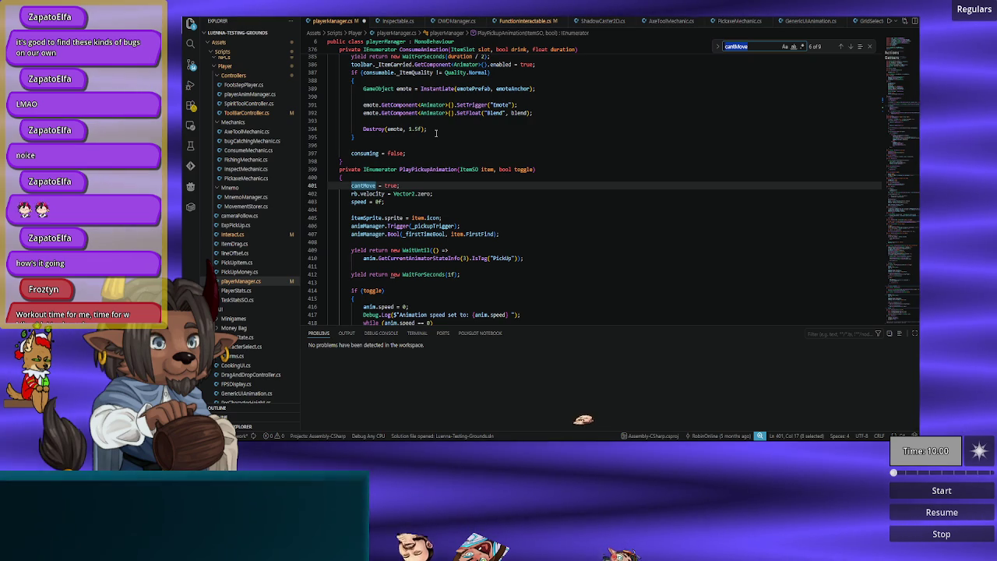
key("Return")
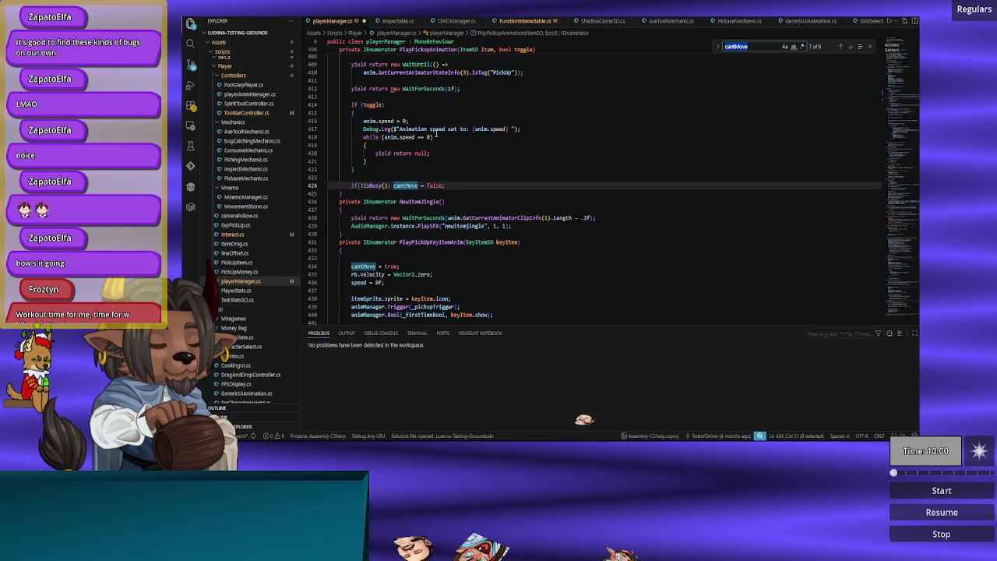
key("Return")
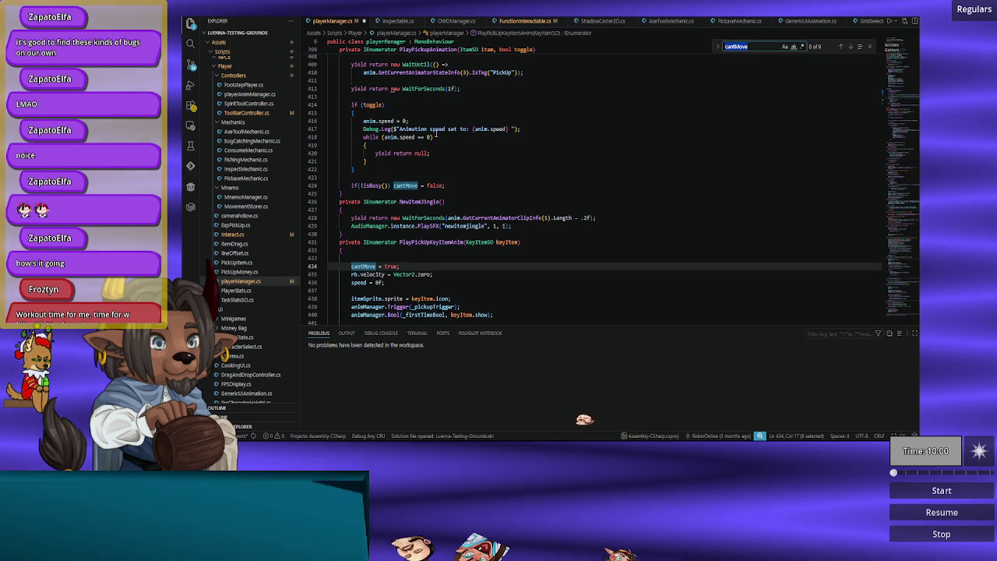
key("Return")
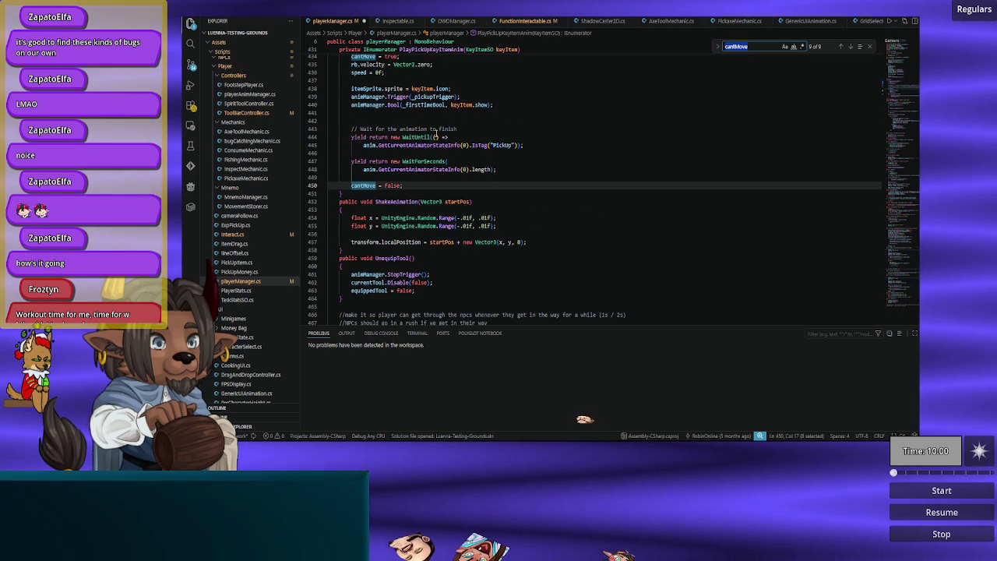
key("Return")
key("Return")
key("Return")
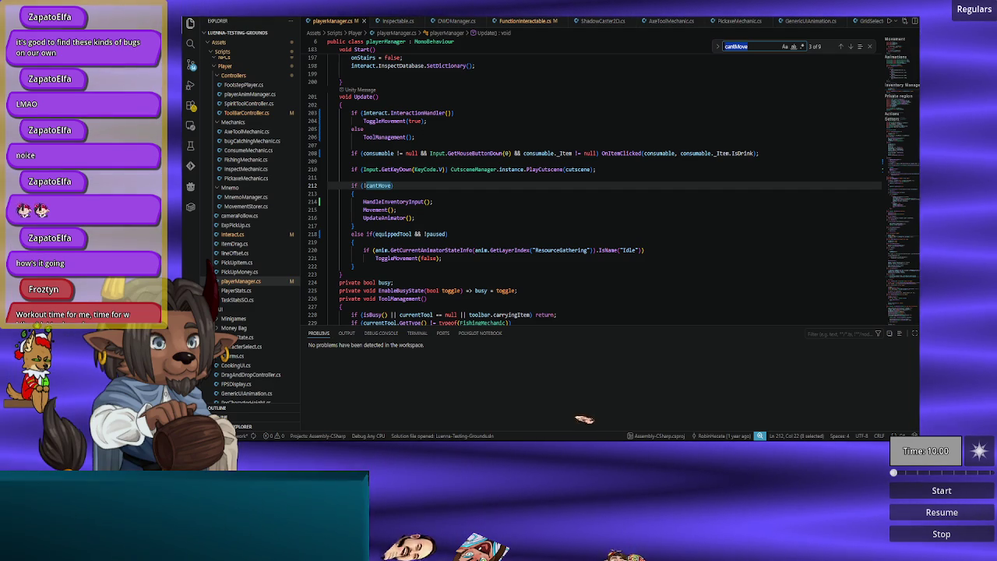
key("alt+Tab")
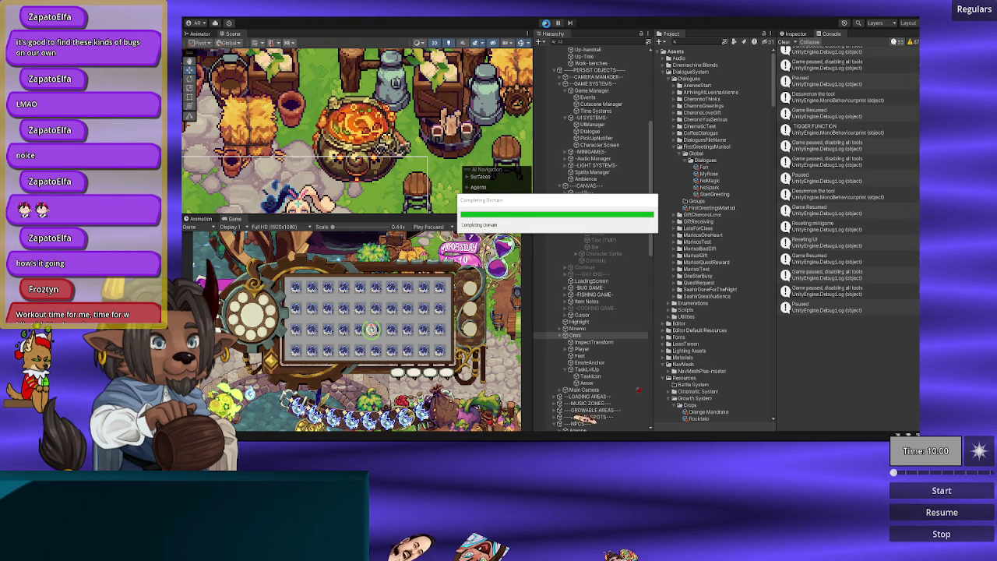
Step: Start play mode so the recompiled game runs with the player near the stone bridge
left_click(544, 23)
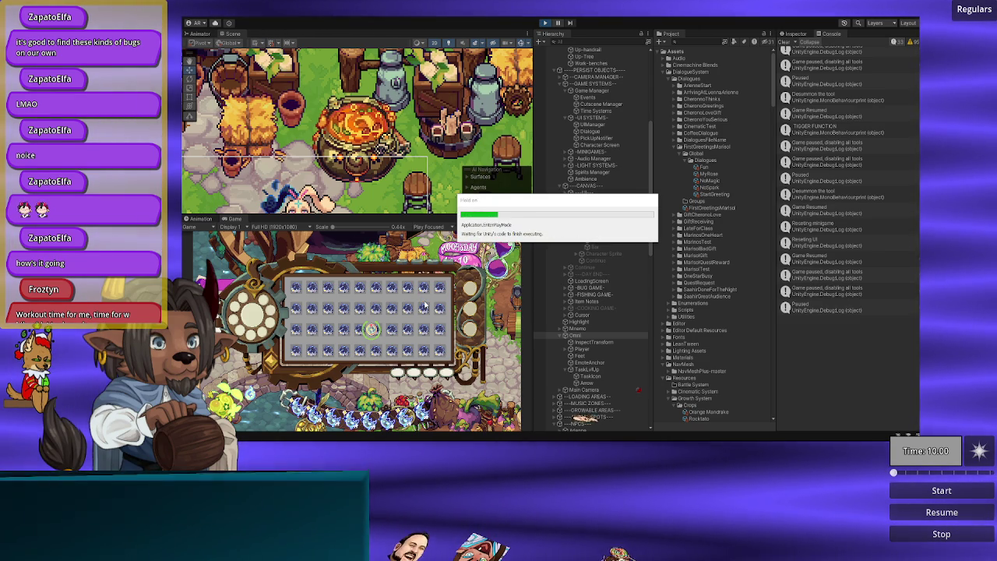
Step: Walk left to the blue-haired NPC Marisol and play her dialogue through to the end
key("a")
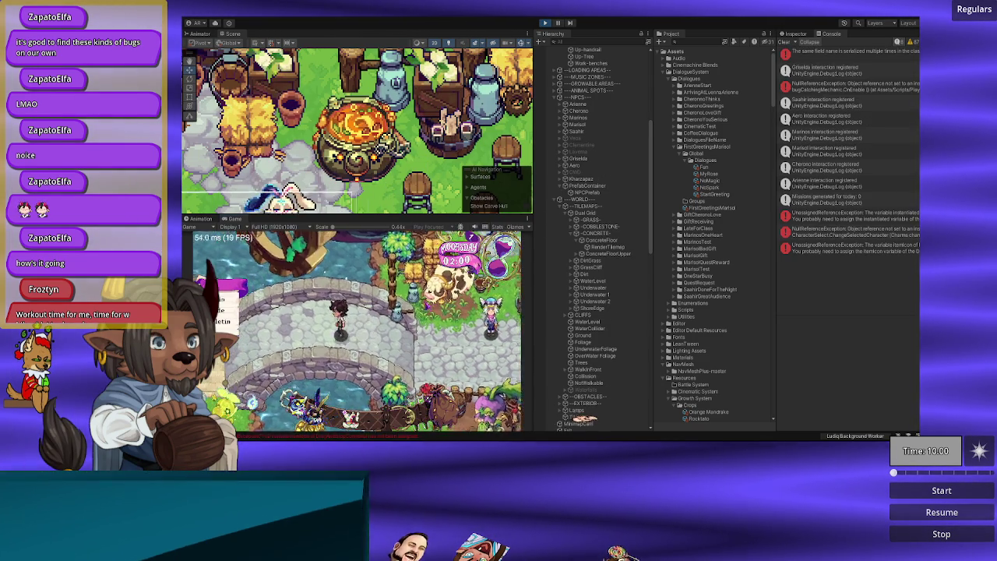
key("a")
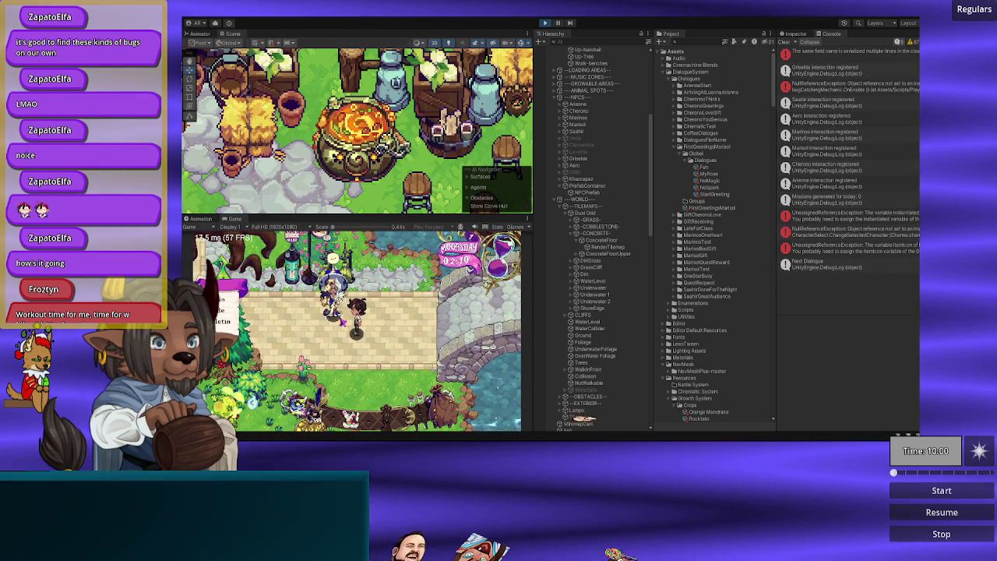
key("e")
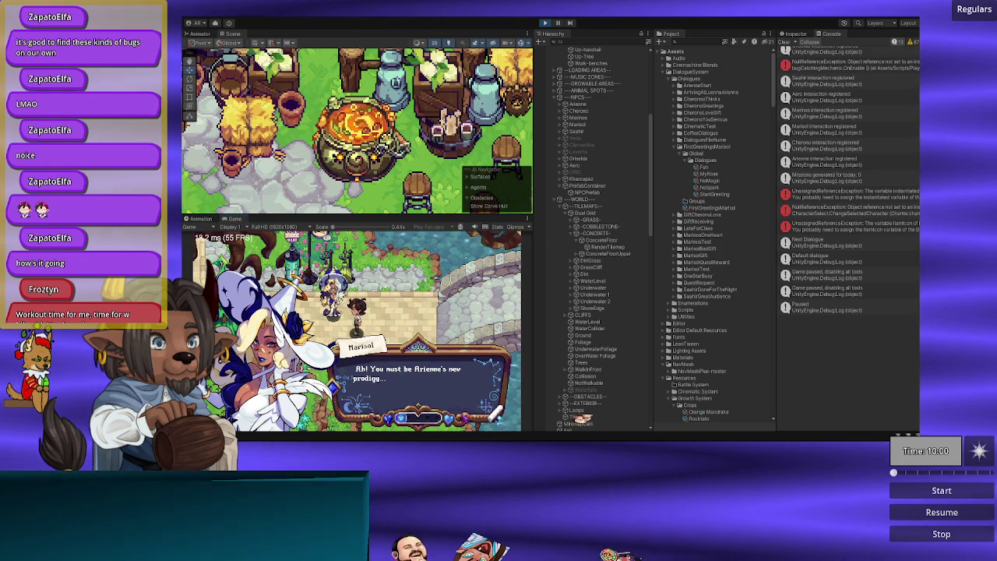
key("space")
key("space")
key("space")
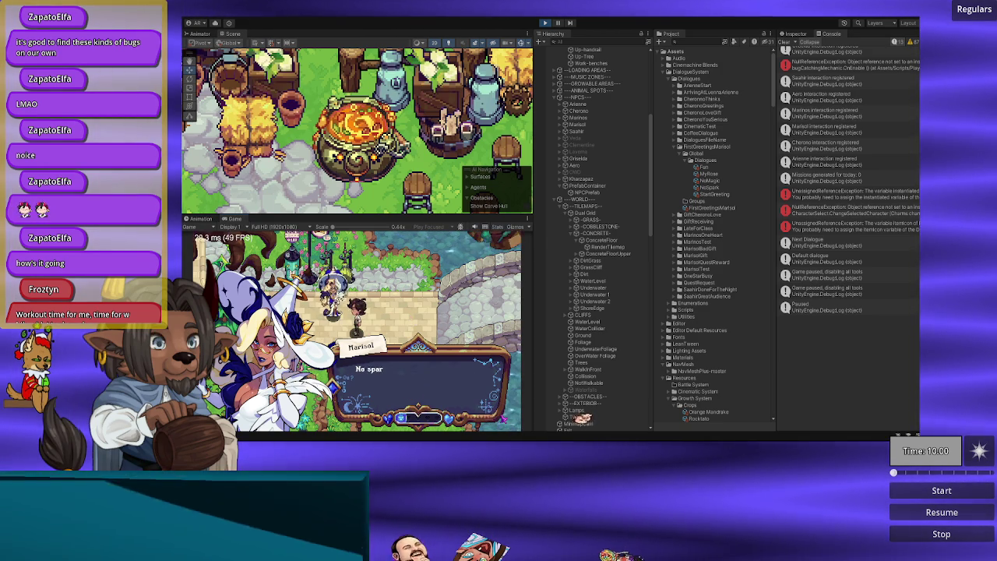
key("space")
key("space")
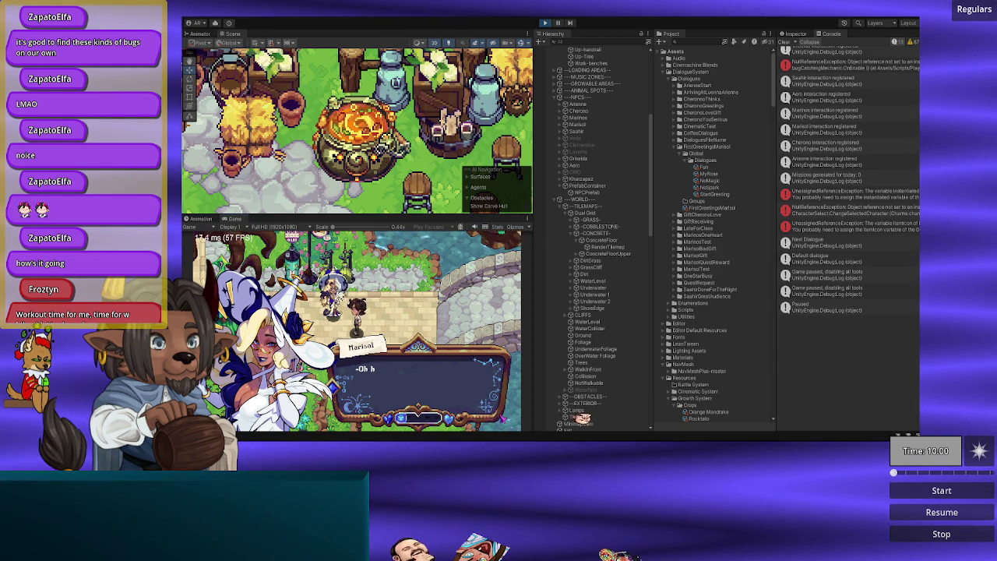
key("space")
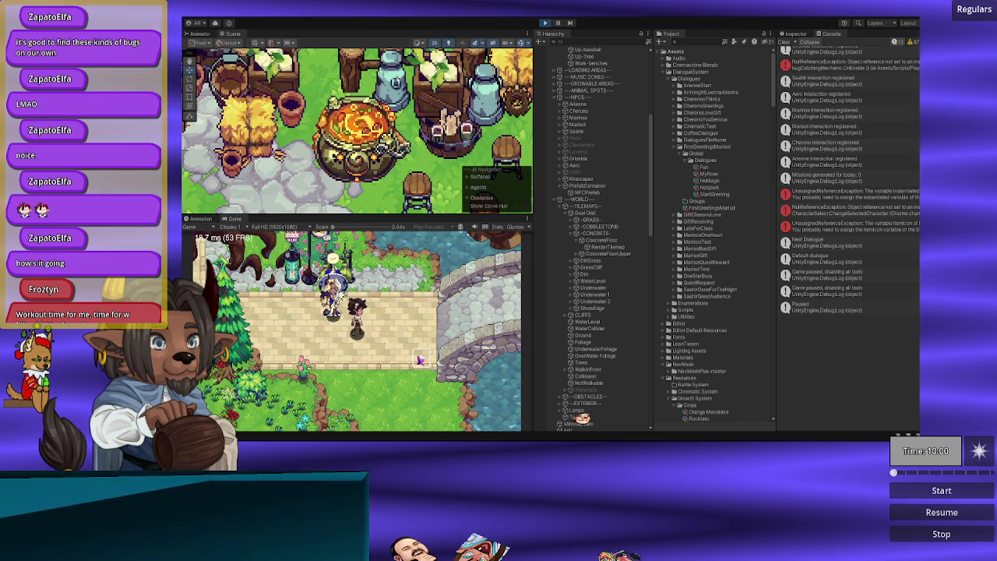
Step: Walk right across the bridge and back left to confirm movement works after dialogue
key("d")
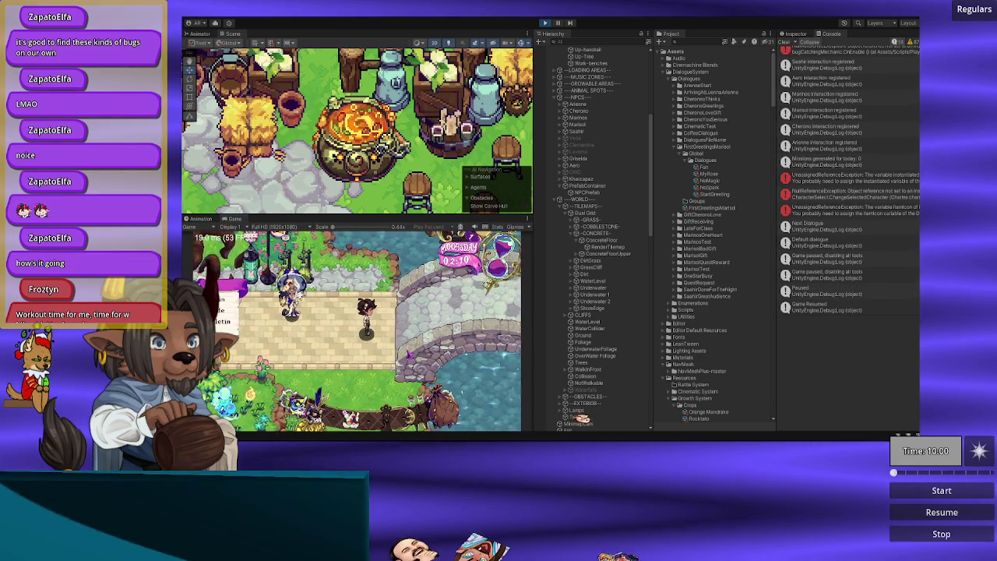
key("d")
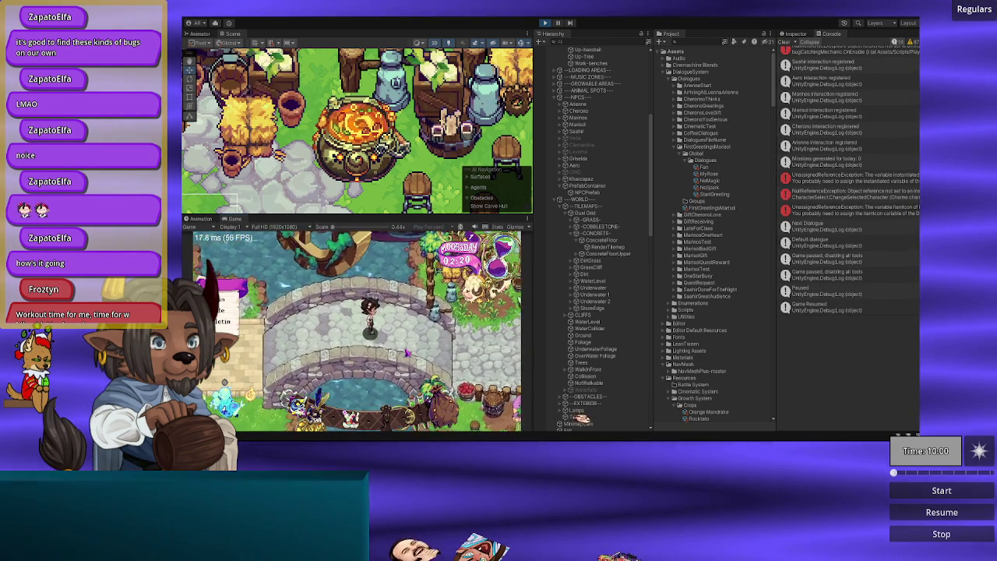
key("a")
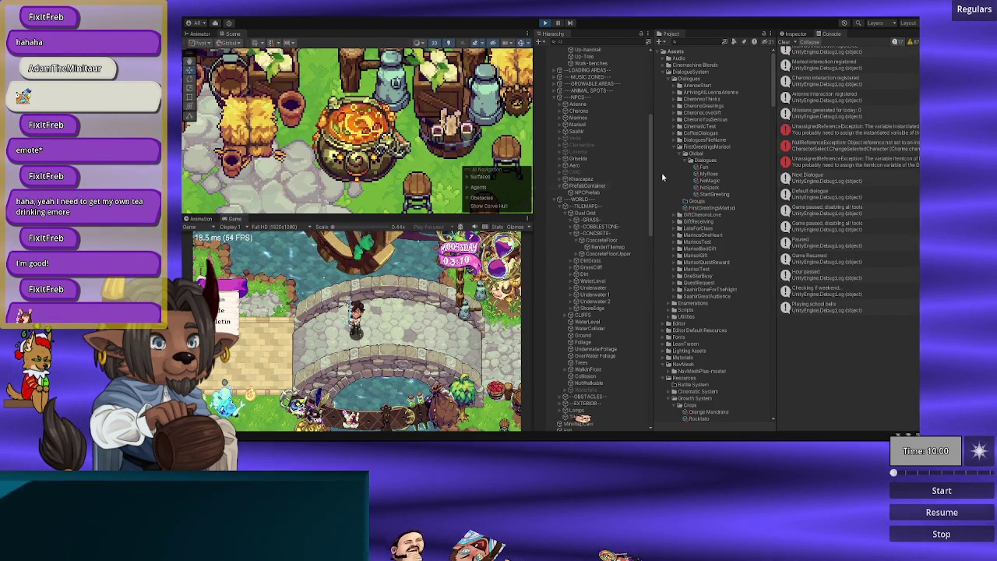
Step: Select the Inventory asset and inspect Element 1's item count of 549 in the Inspector
scroll(715, 265, "down", 2)
scroll(715, 265, "down", 5)
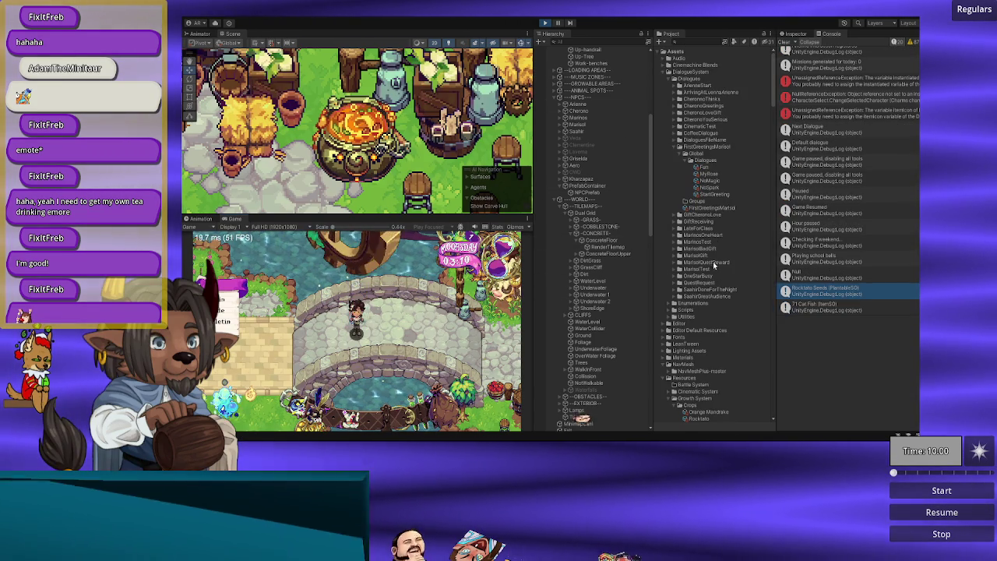
scroll(709, 234, "down", 10)
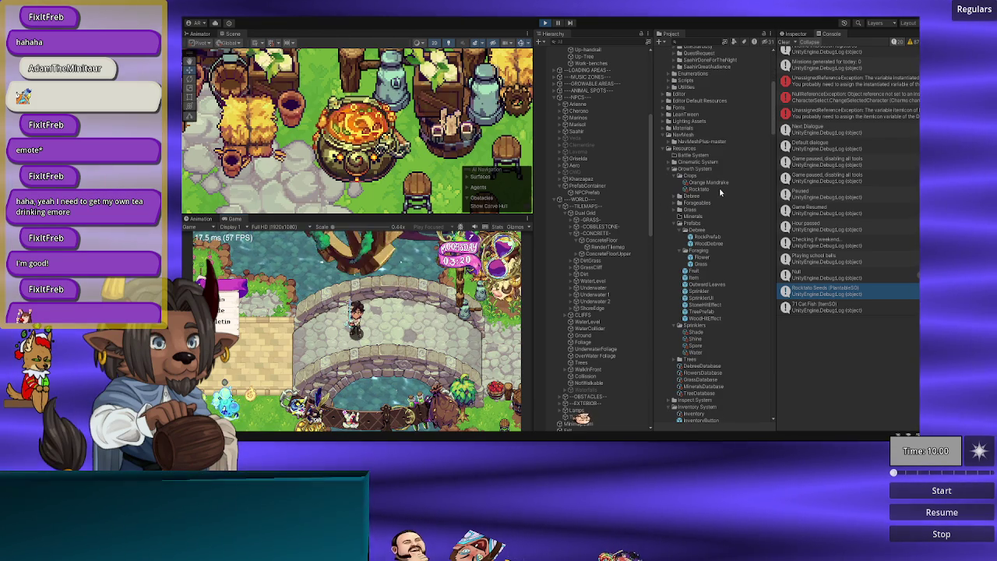
scroll(721, 234, "down", 10)
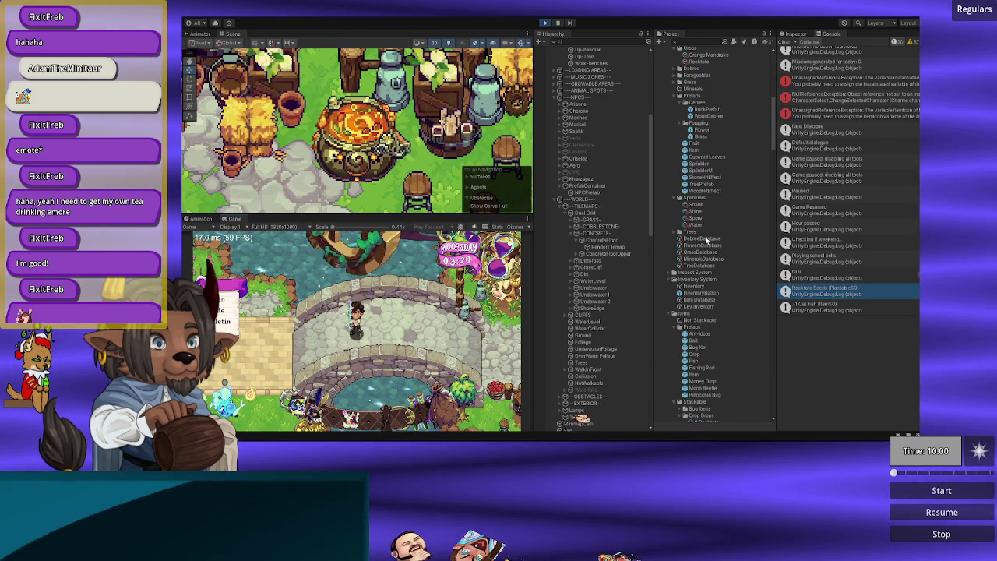
scroll(707, 238, "down", 4)
left_click(696, 235)
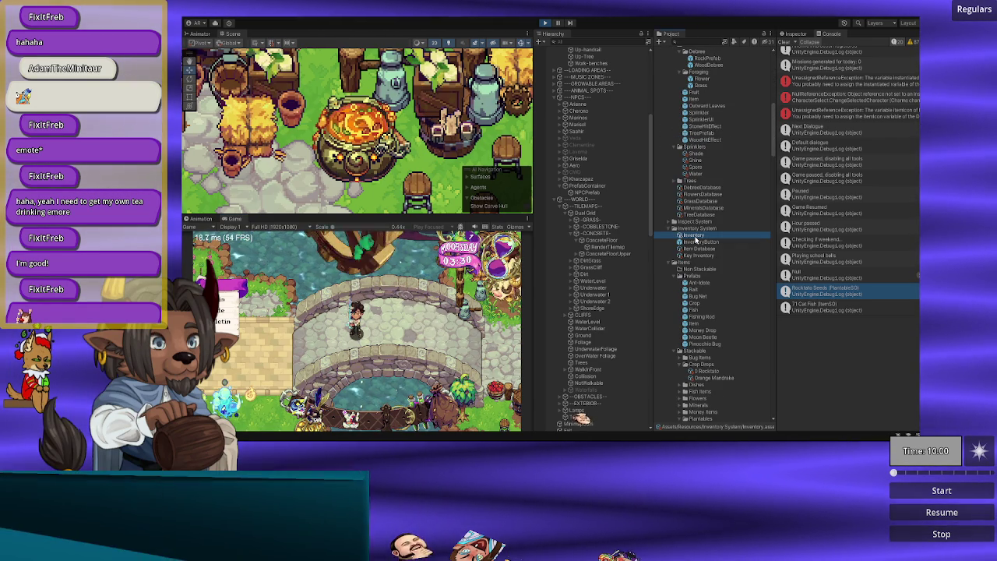
left_click(795, 34)
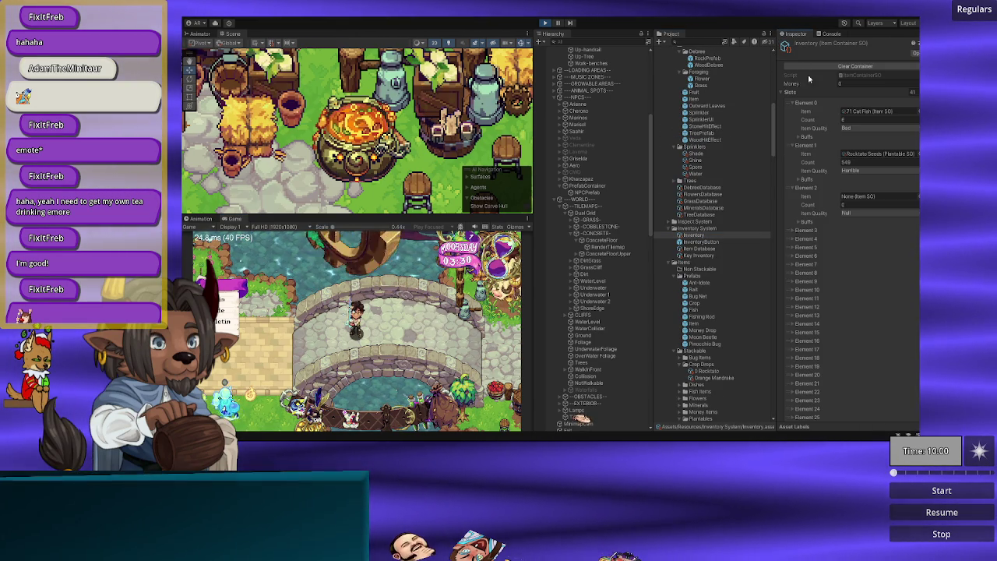
left_click(853, 161)
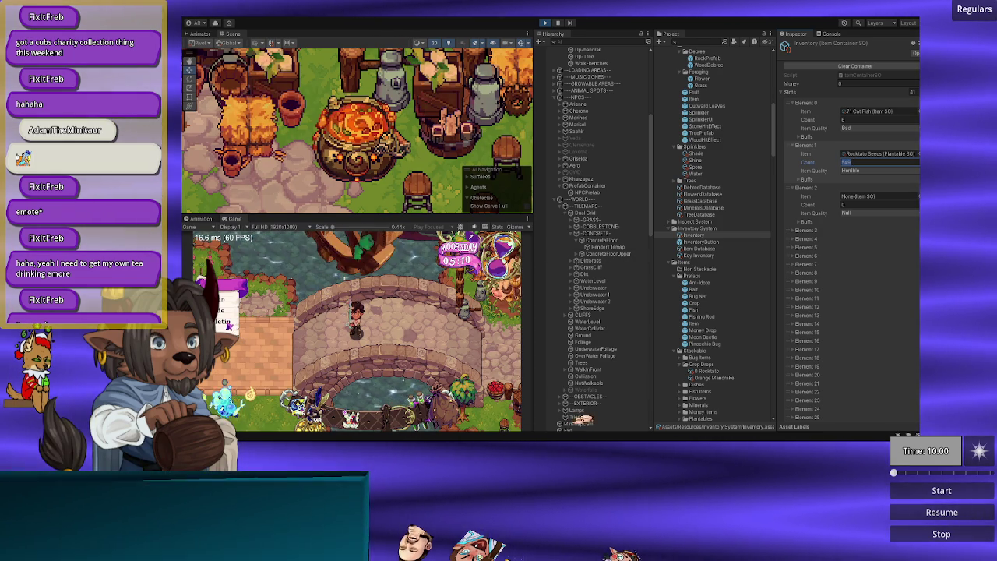
Step: Walk the player left and right between plaza and bridge, then open the inventory grid
key("a")
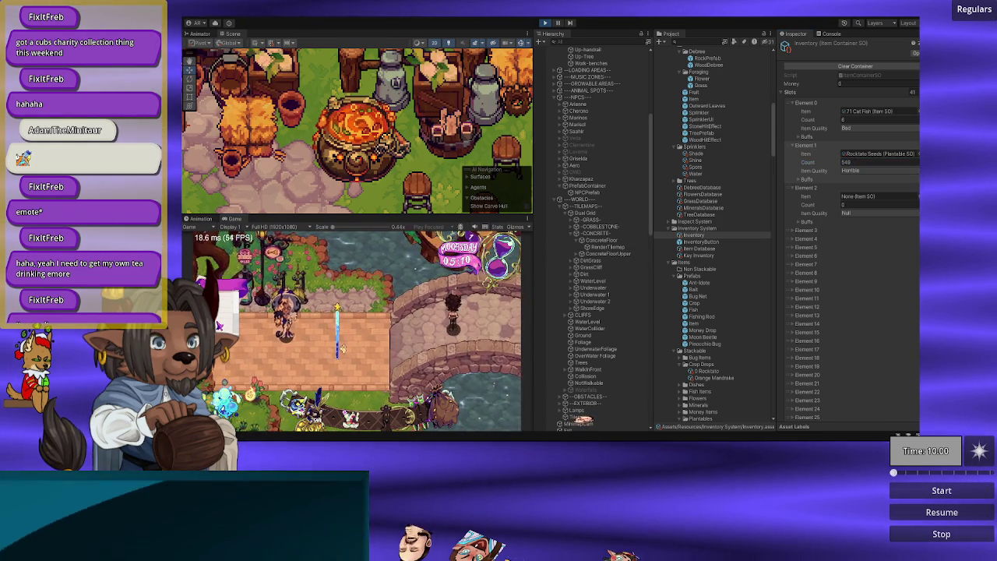
key("d")
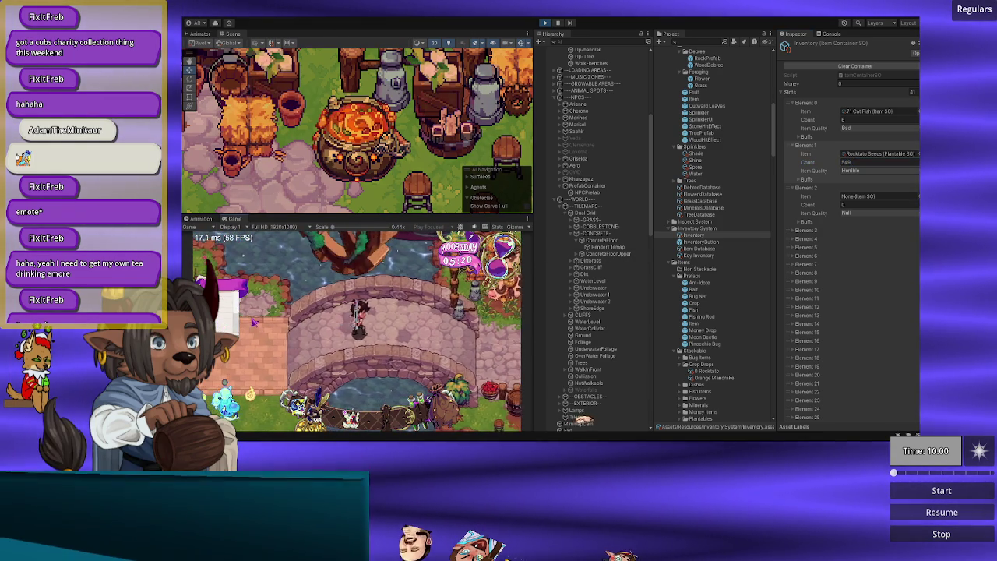
key("a")
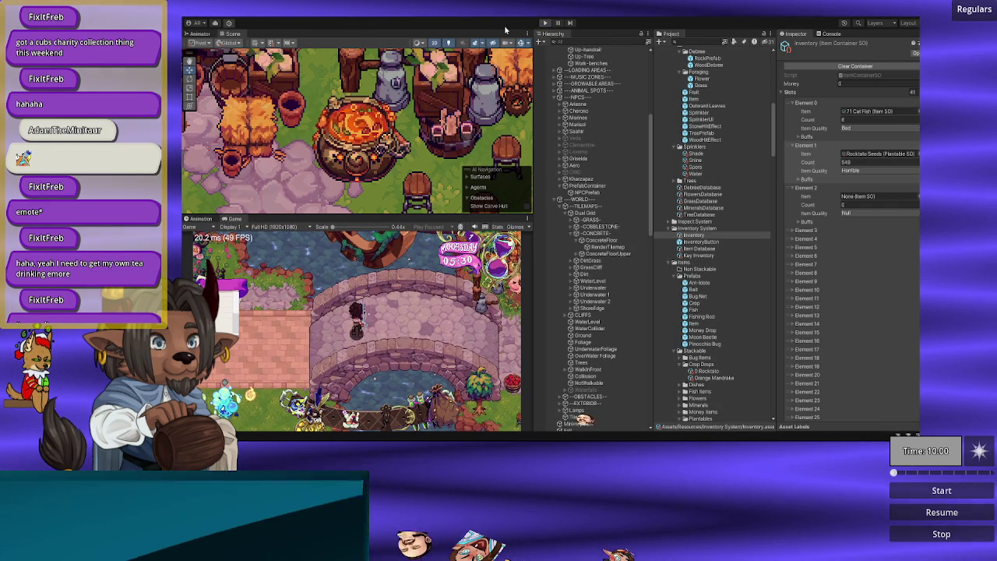
key("i")
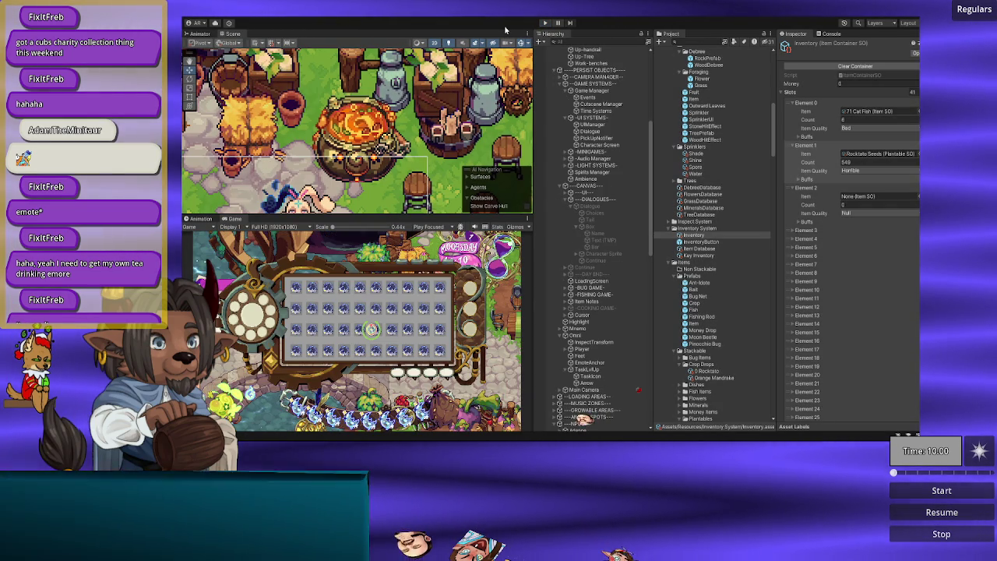
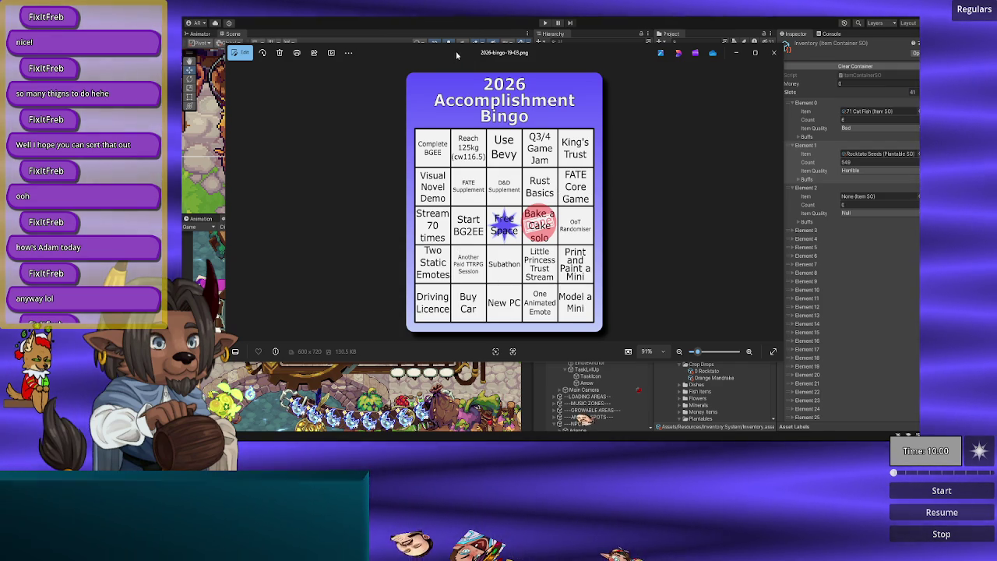
Step: Close the bingo image in Photos and bring playerManager.cs up in the code editor
key("alt+F4")
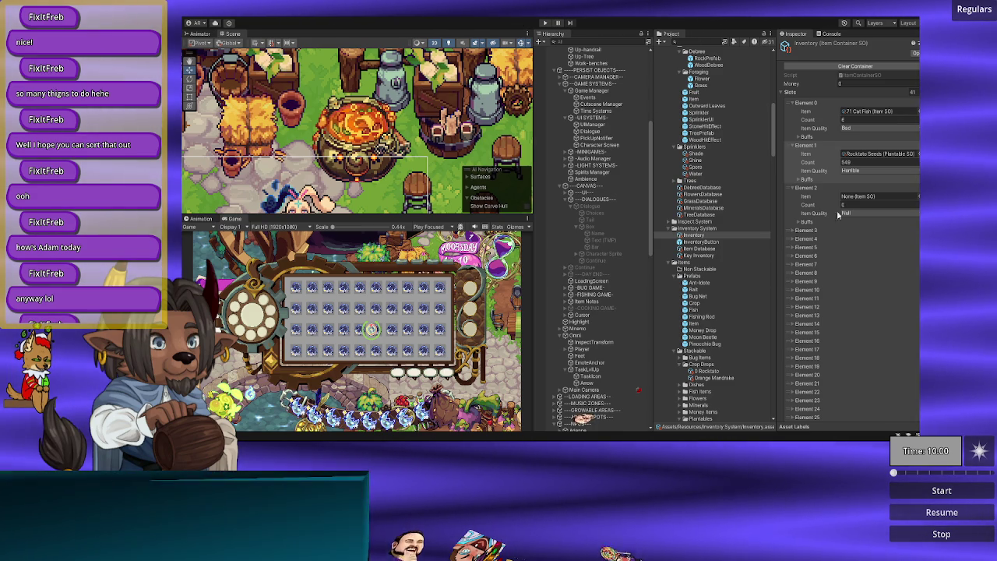
key("alt+Tab")
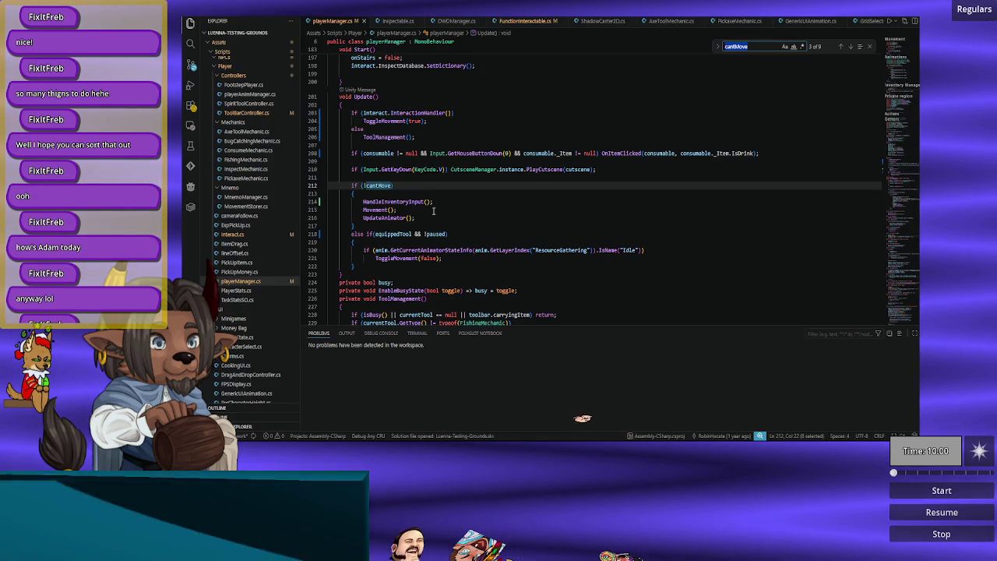
Step: Review the cantMove check in playerManager.cs, selecting the HandleInventoryInput call, then return to Unity
scroll(510, 239, "up", 3)
scroll(510, 238, "down", 2)
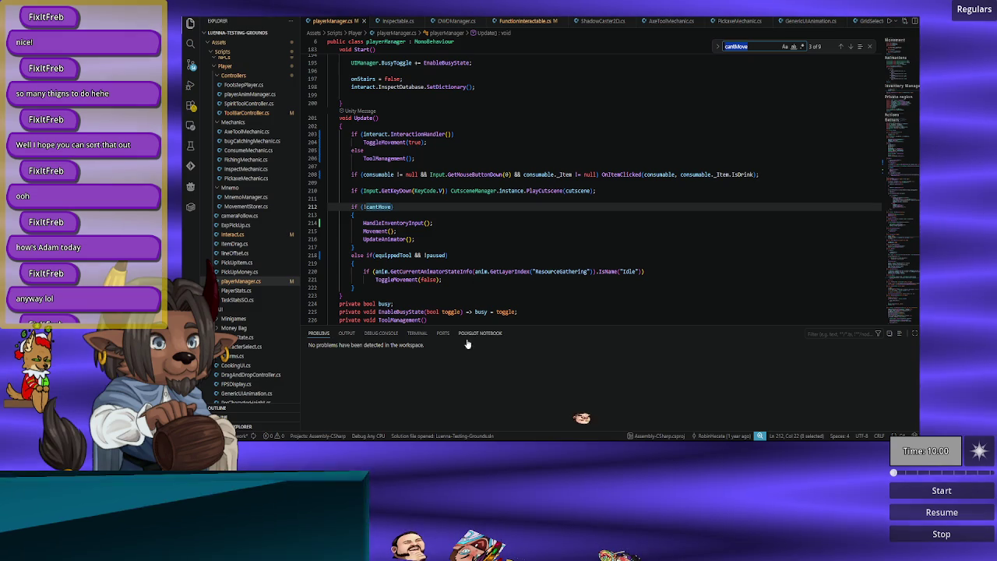
key("alt+Tab")
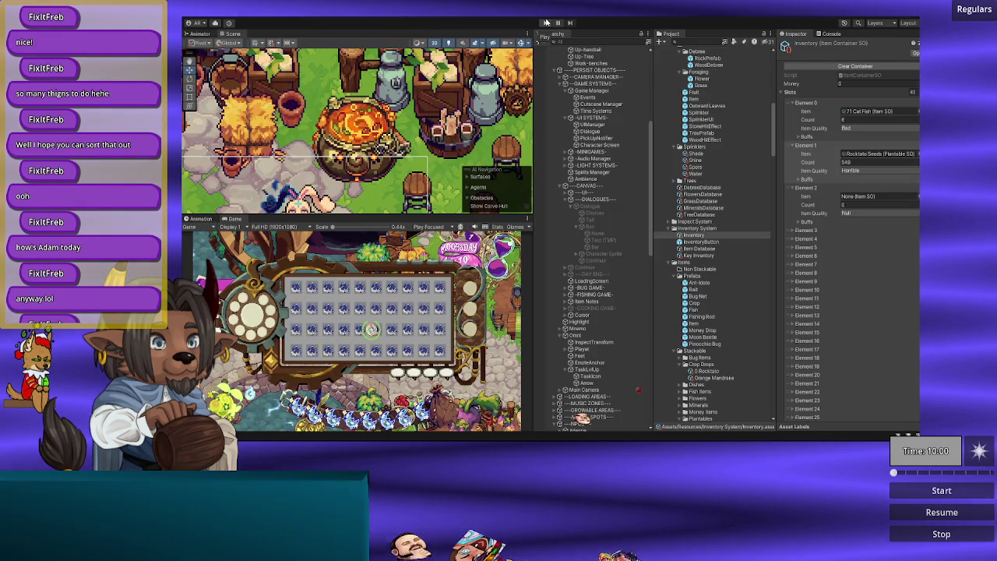
key("alt+Tab")
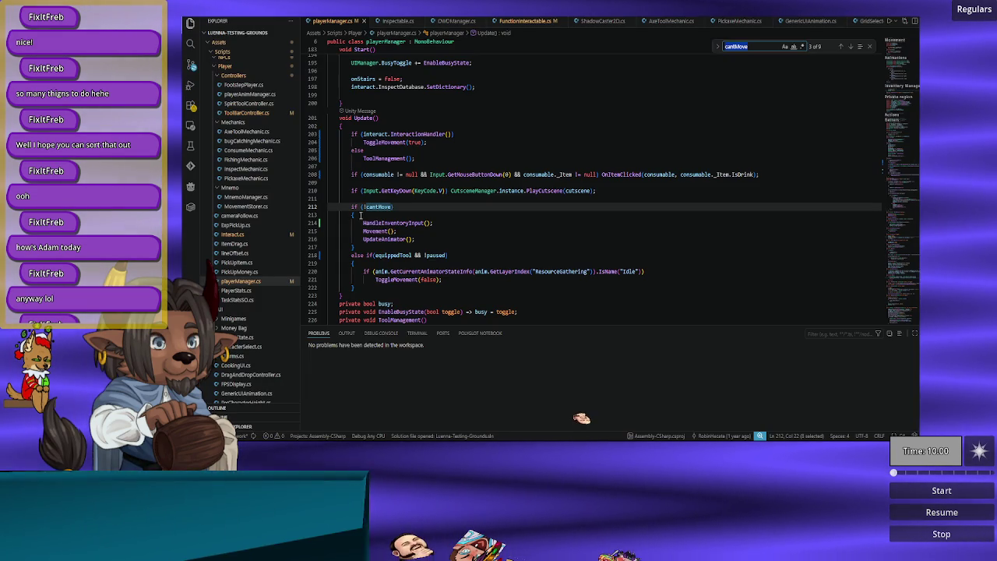
left_click(377, 209)
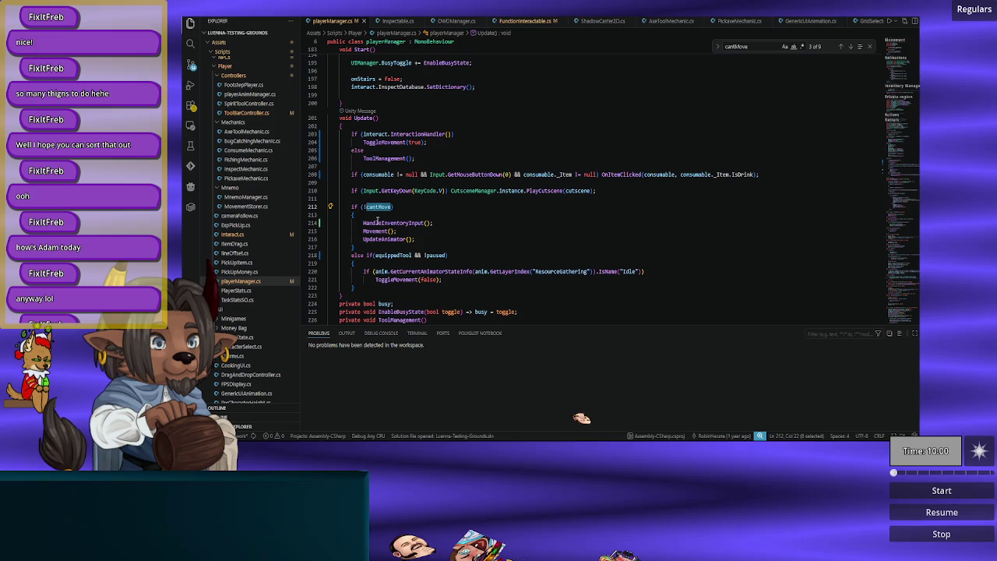
double_click(377, 222)
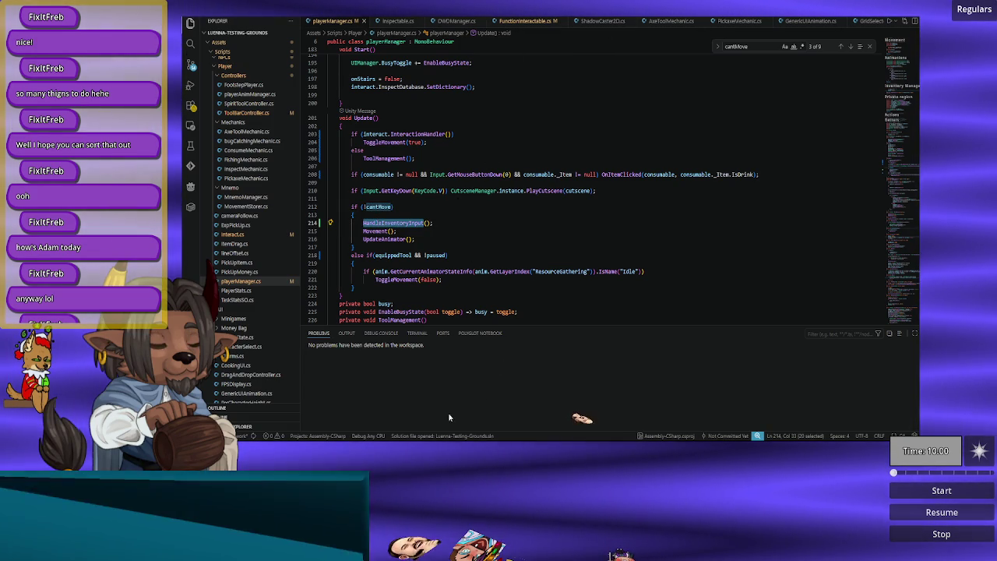
key("alt+Tab")
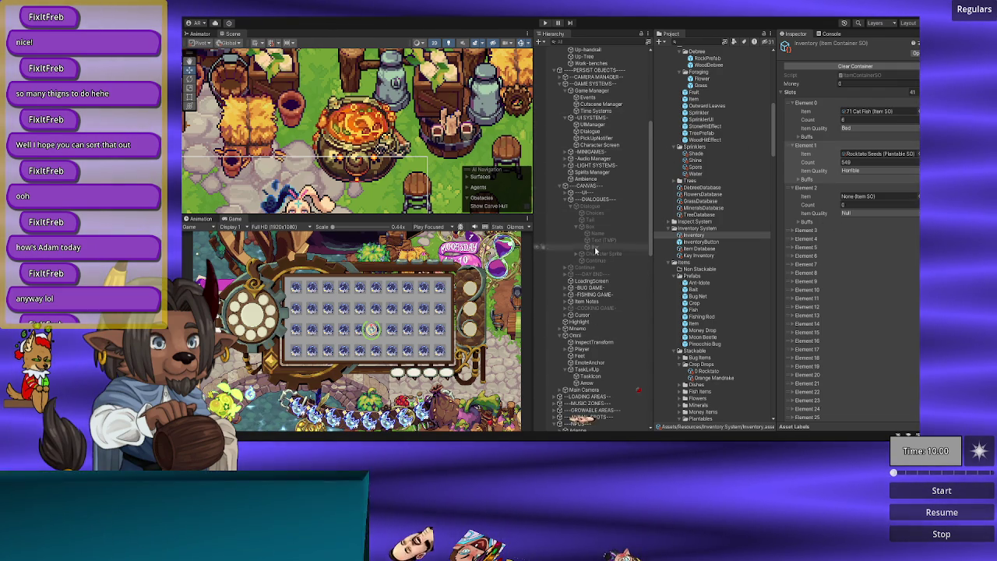
Step: Set the Omni player's local X position to -192 and start Play mode
scroll(596, 226, "up", 6)
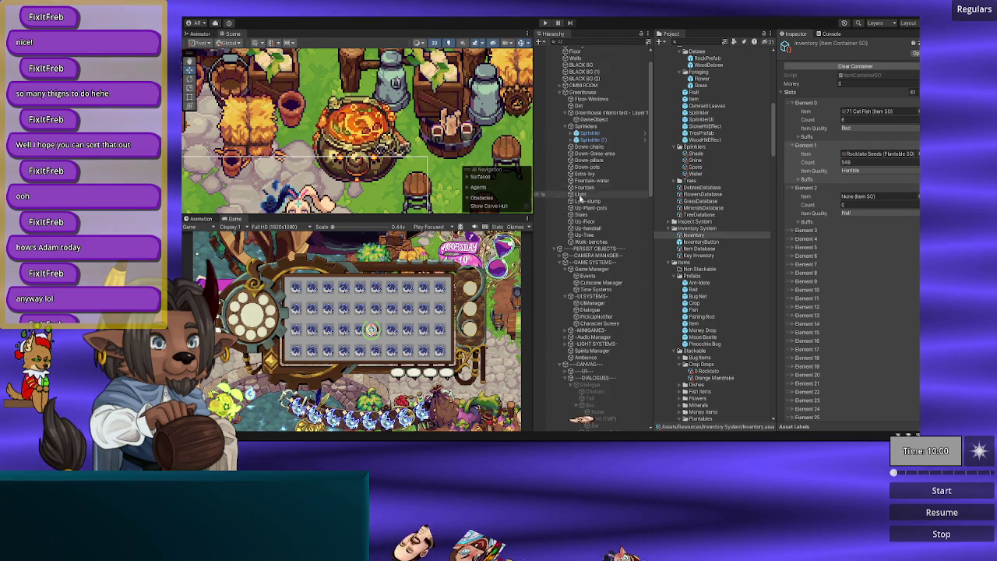
scroll(581, 195, "up", 1)
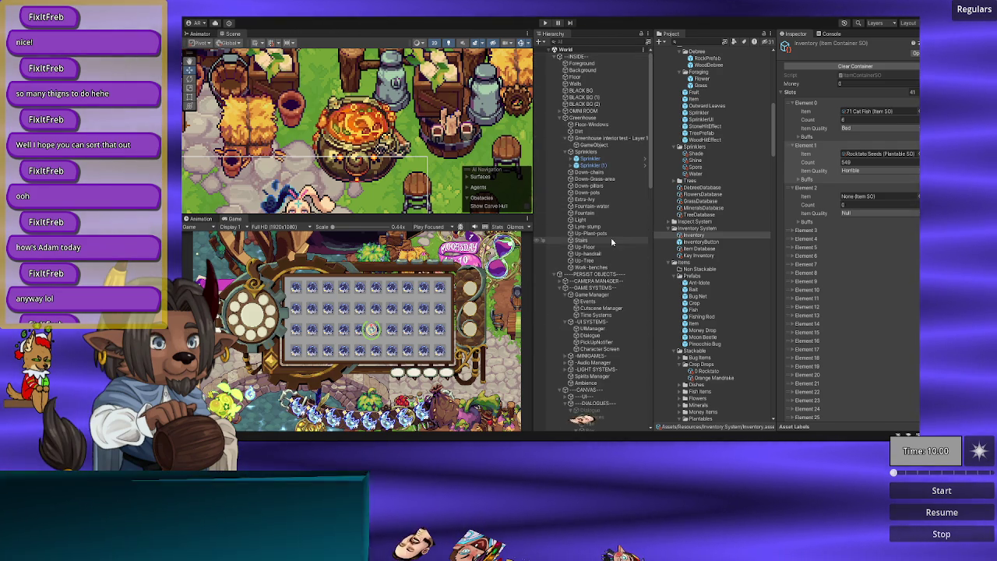
scroll(607, 271, "down", 5)
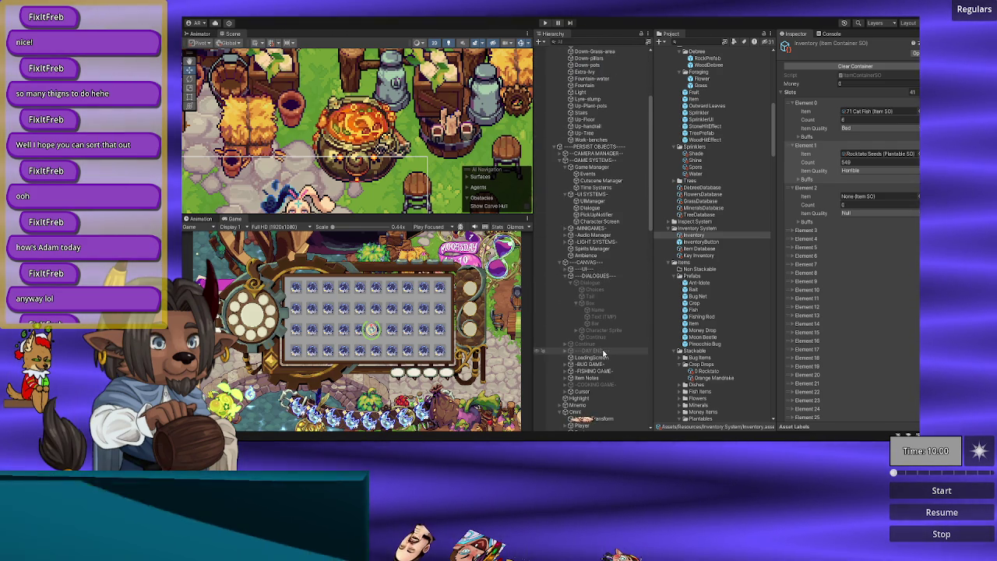
scroll(604, 353, "down", 3)
left_click(578, 335)
left_click(850, 87)
type("-19")
key("Tab")
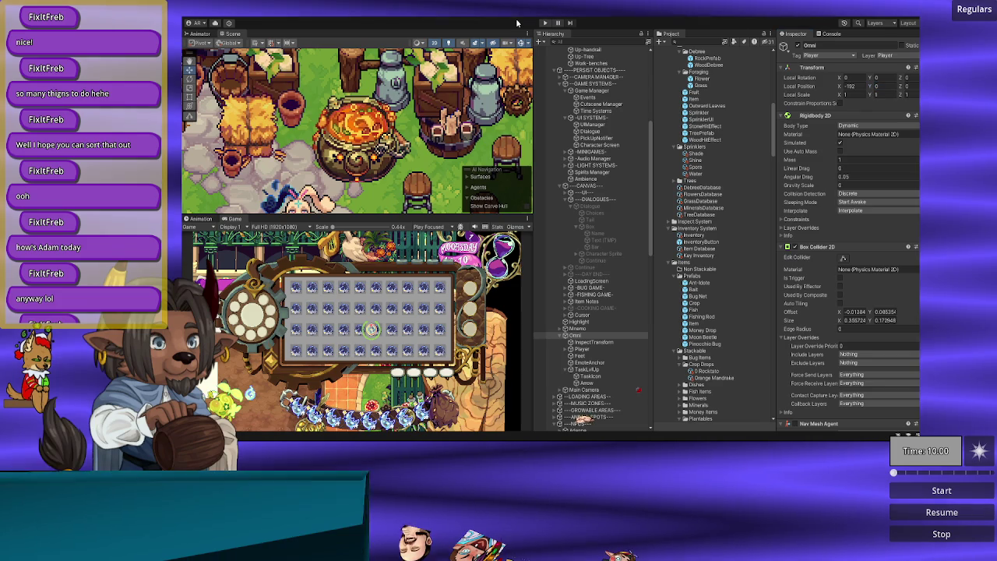
left_click(546, 24)
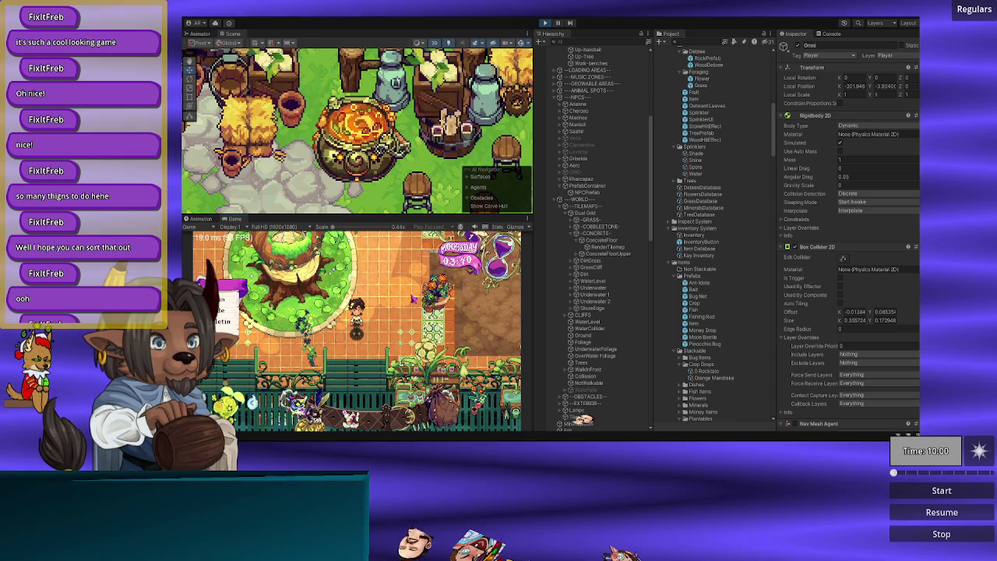
Step: Walk the character right across the dirt area toward the green area and back left
key("s")
key("d")
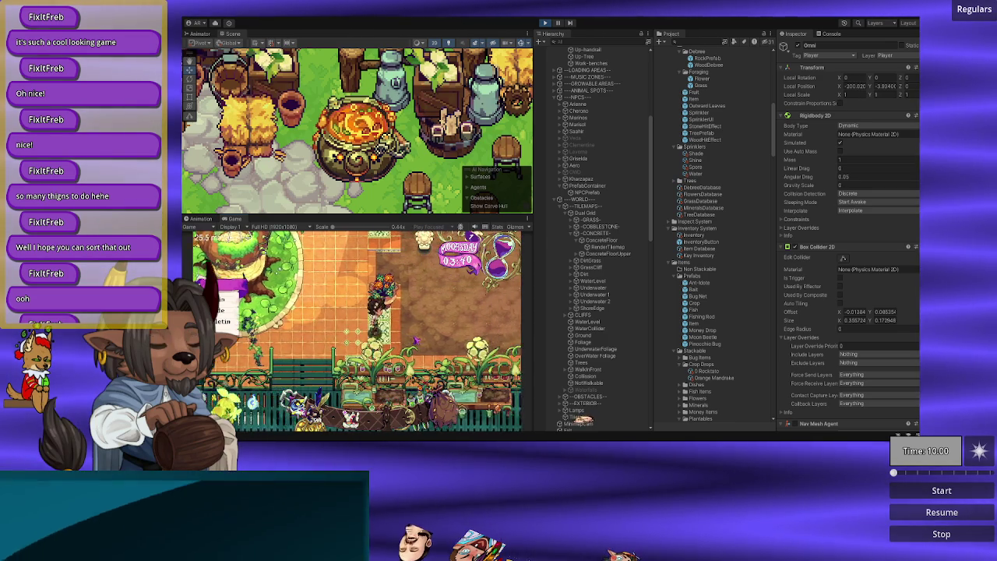
key("d")
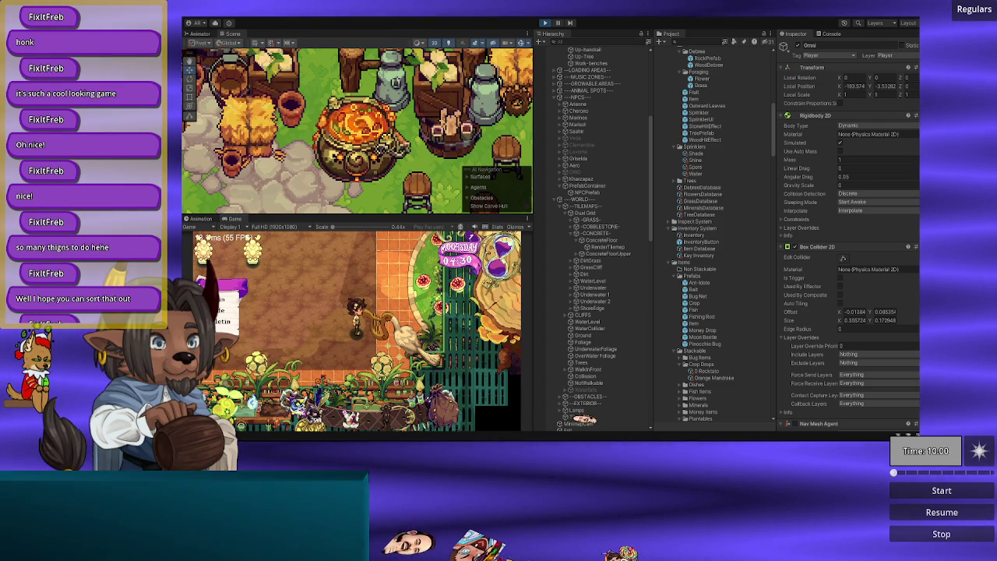
key("w")
key("w")
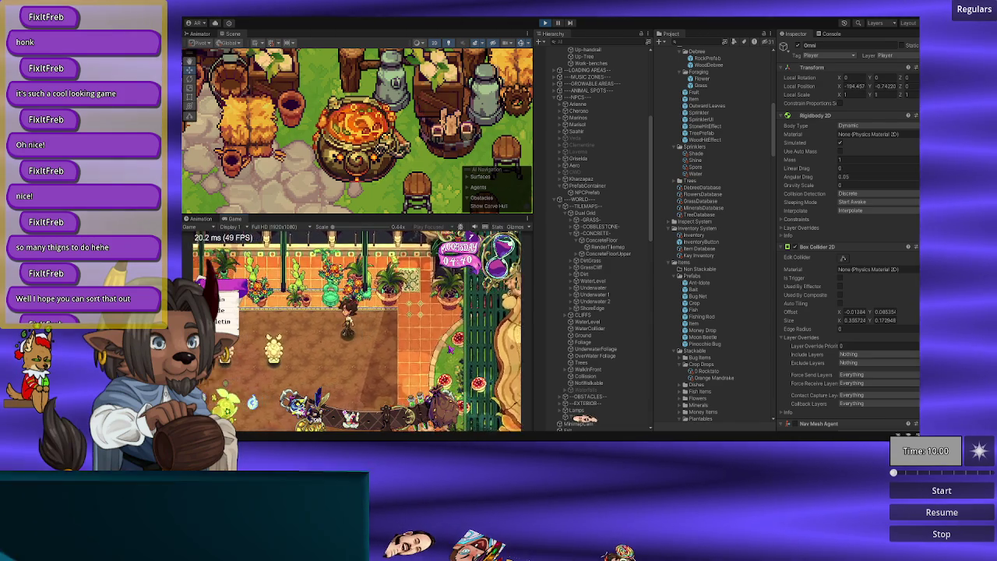
key("a")
key("s")
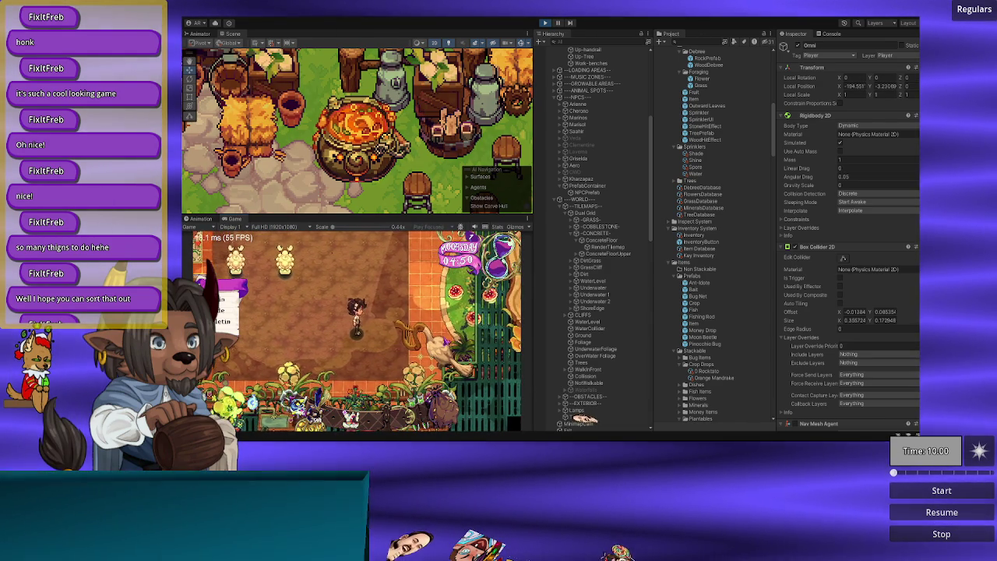
Step: Walk the character to the top wall and past the totems, then stop Play mode
key("w")
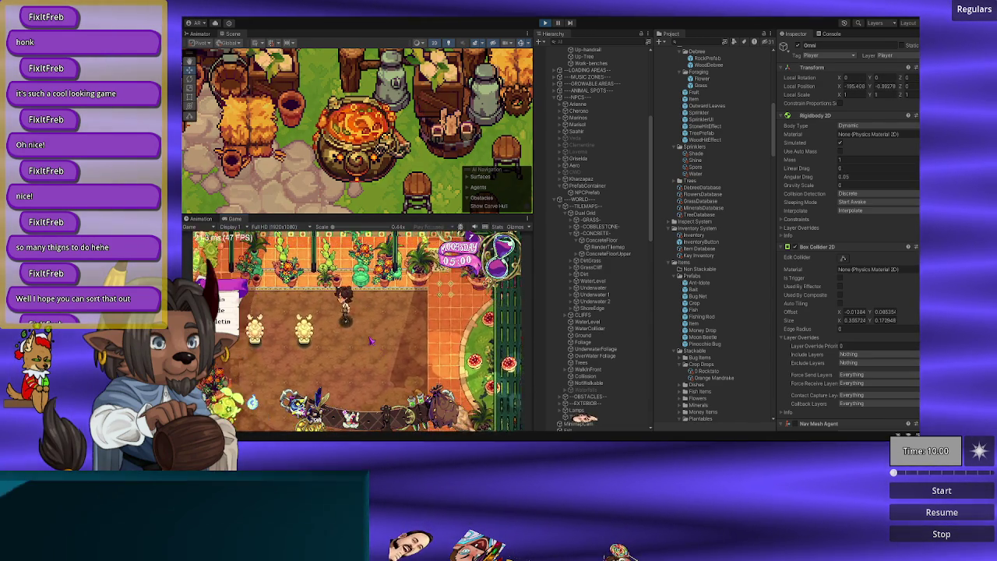
key("s")
key("d")
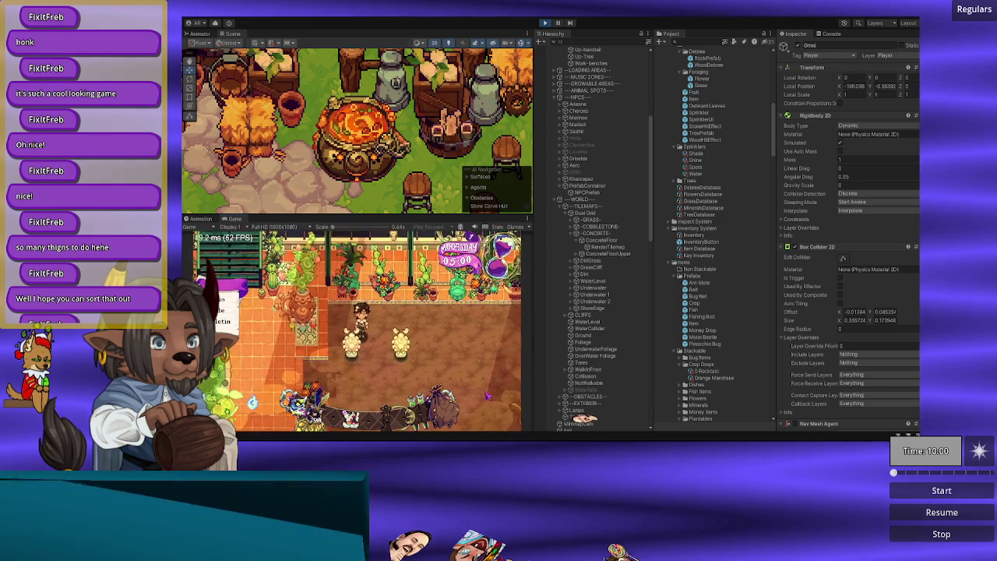
key("a")
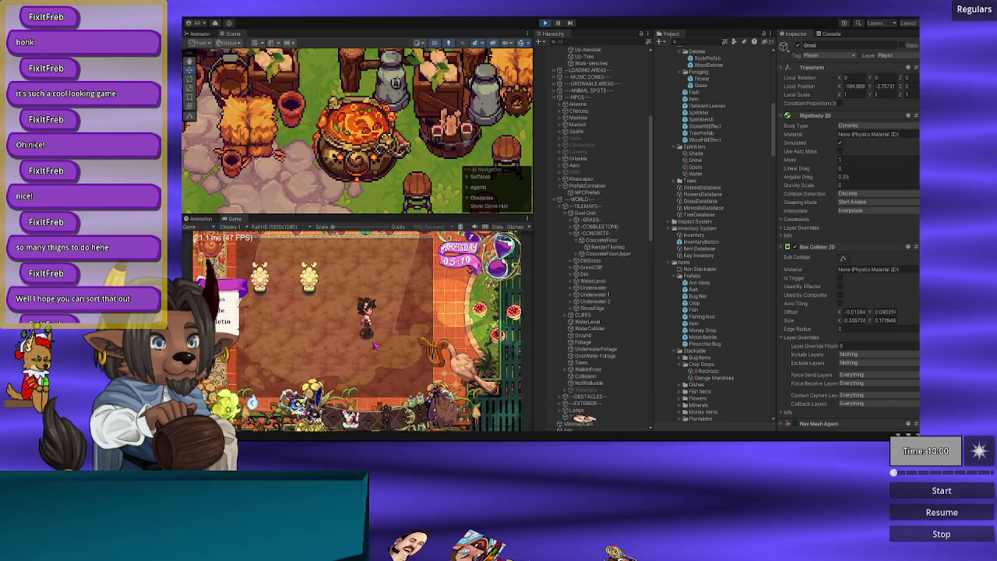
key("a")
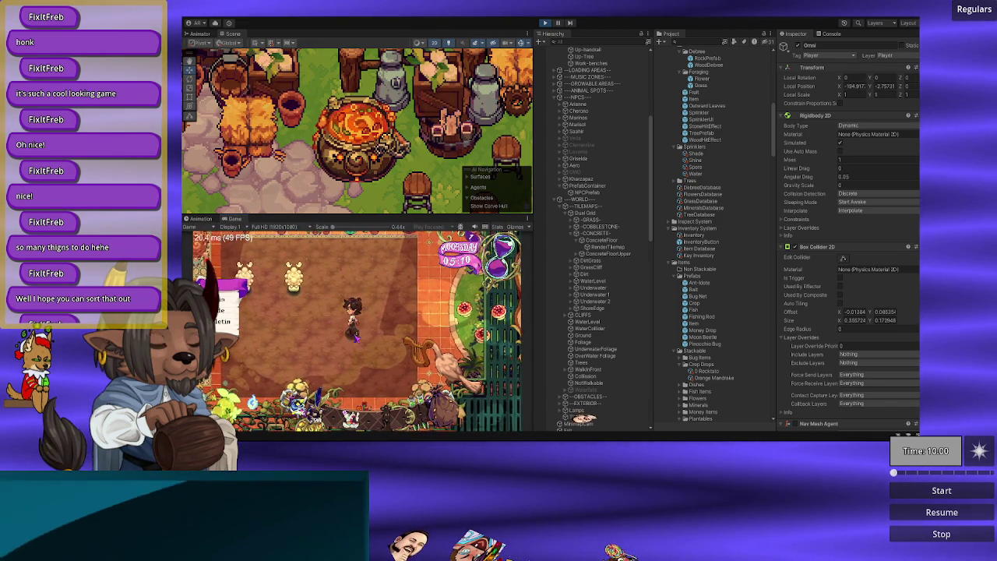
key("w")
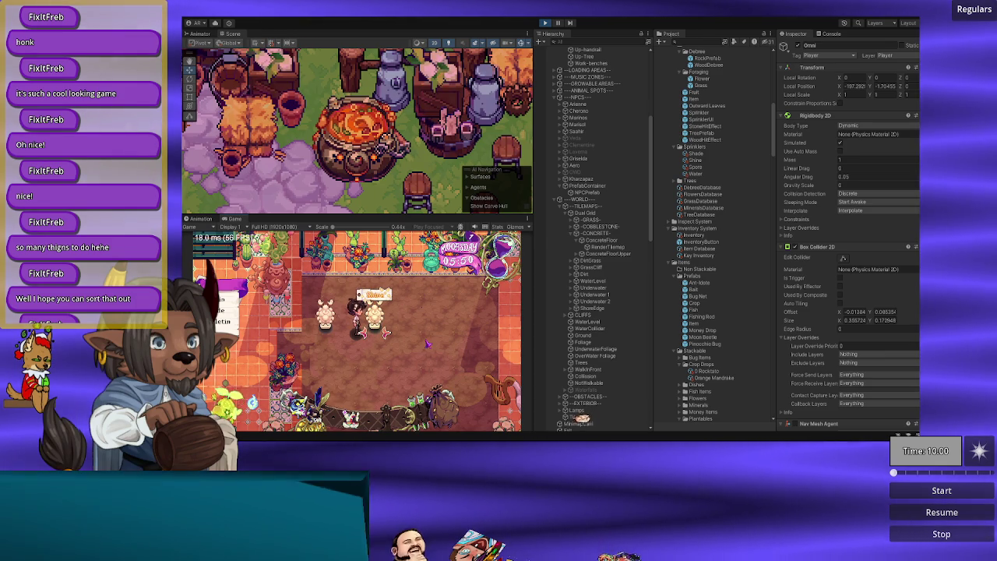
left_click(546, 25)
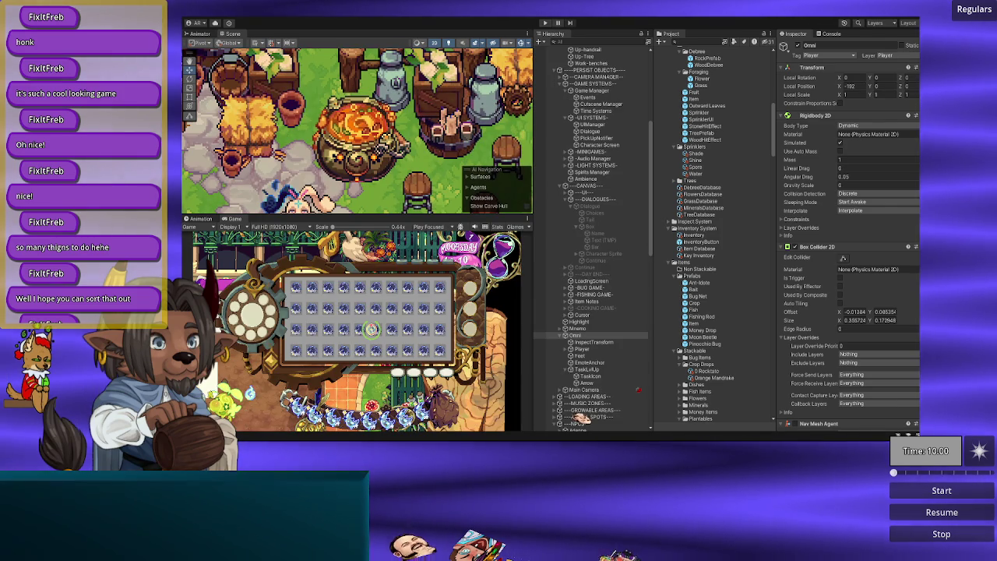
Step: In Sprinkler.cs, review DisplaySprinklerUI and its _ui.ConfirmSelection() call line
key("alt+Tab")
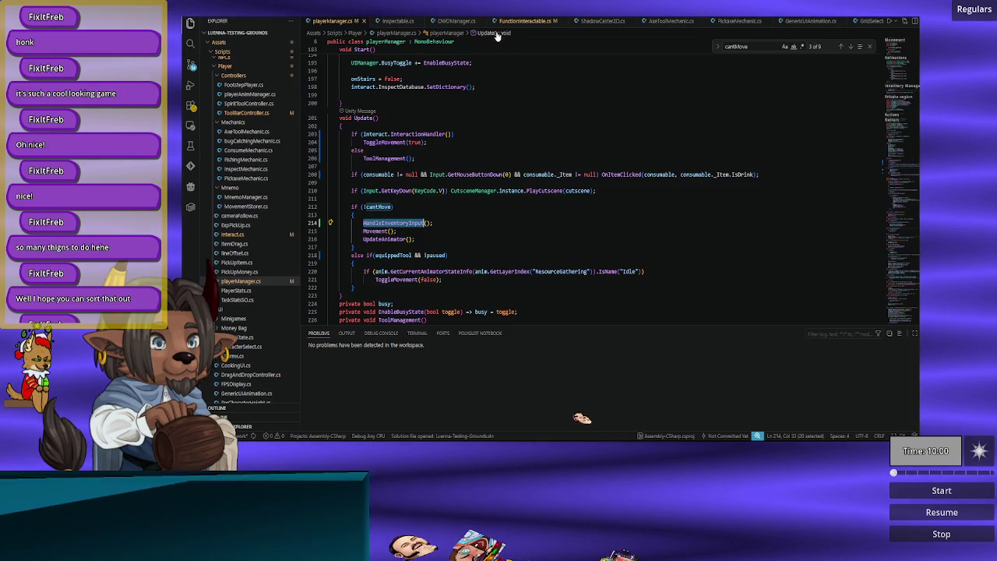
scroll(478, 22, "down", 5)
scroll(482, 24, "down", 4)
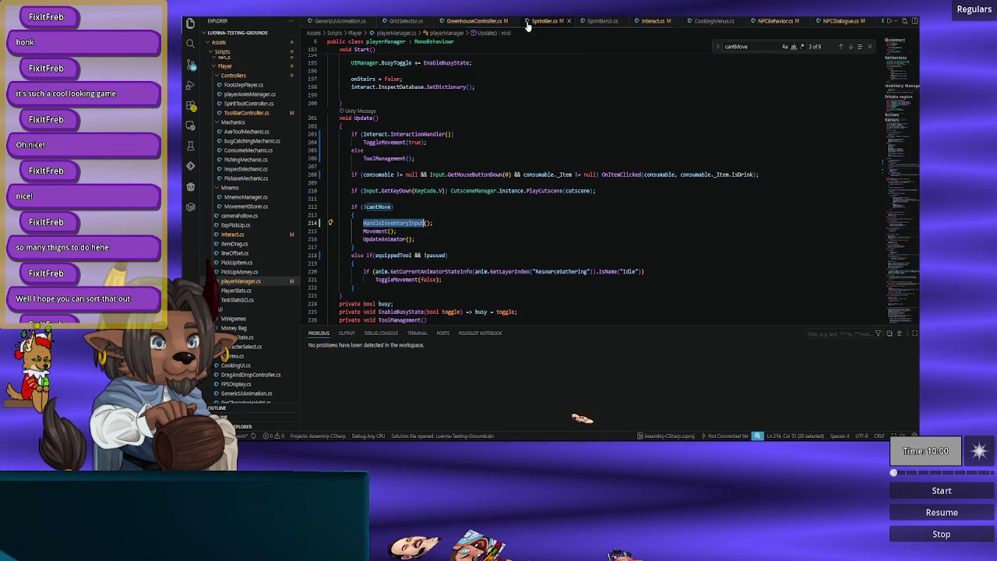
left_click(528, 26)
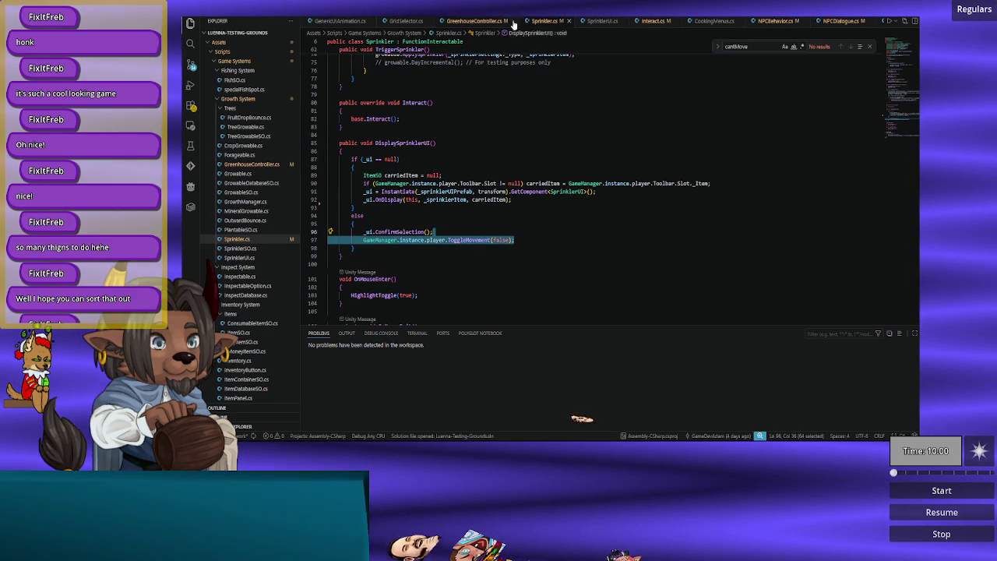
scroll(514, 278, "up", 2)
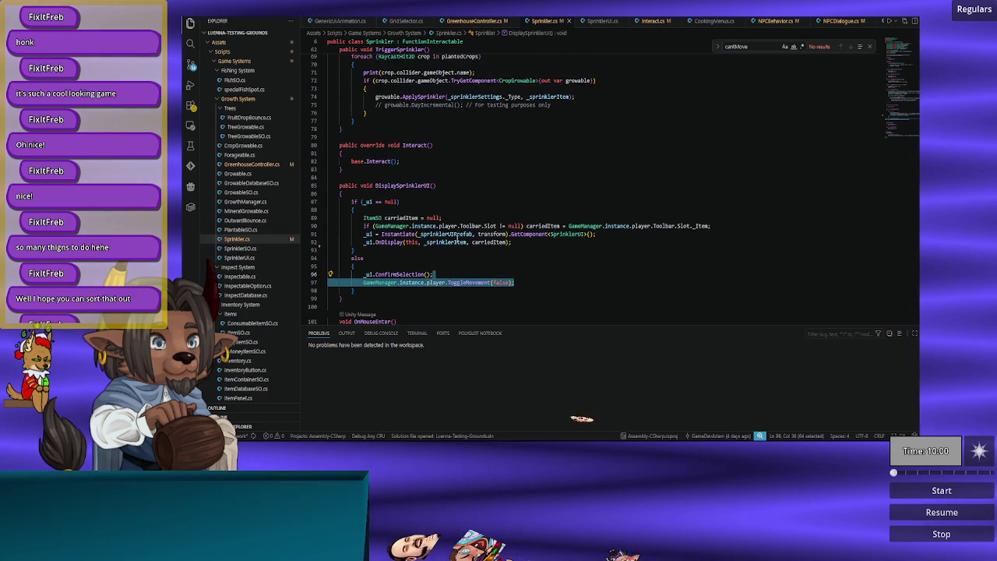
double_click(397, 185)
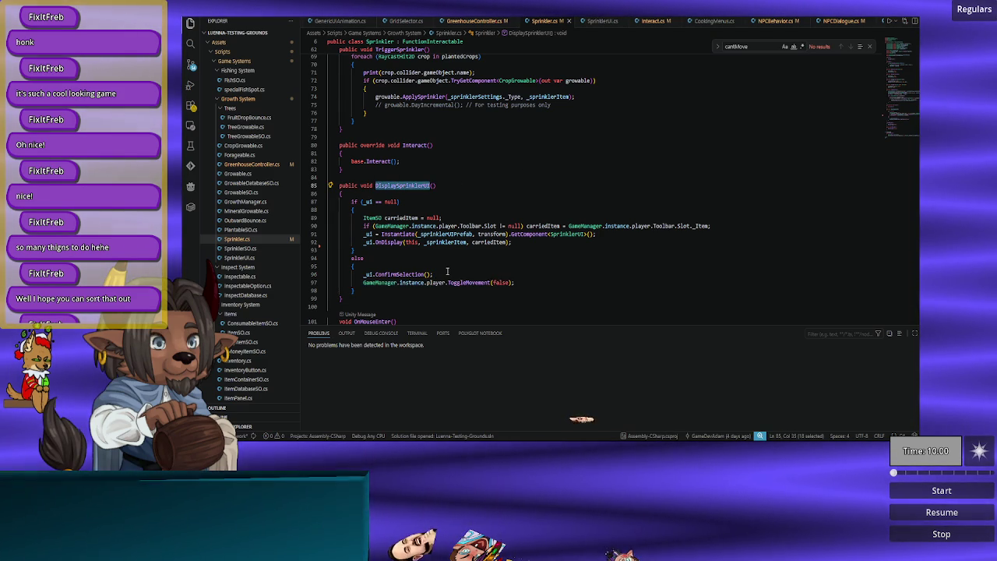
scroll(448, 272, "down", 5)
scroll(447, 271, "up", 12)
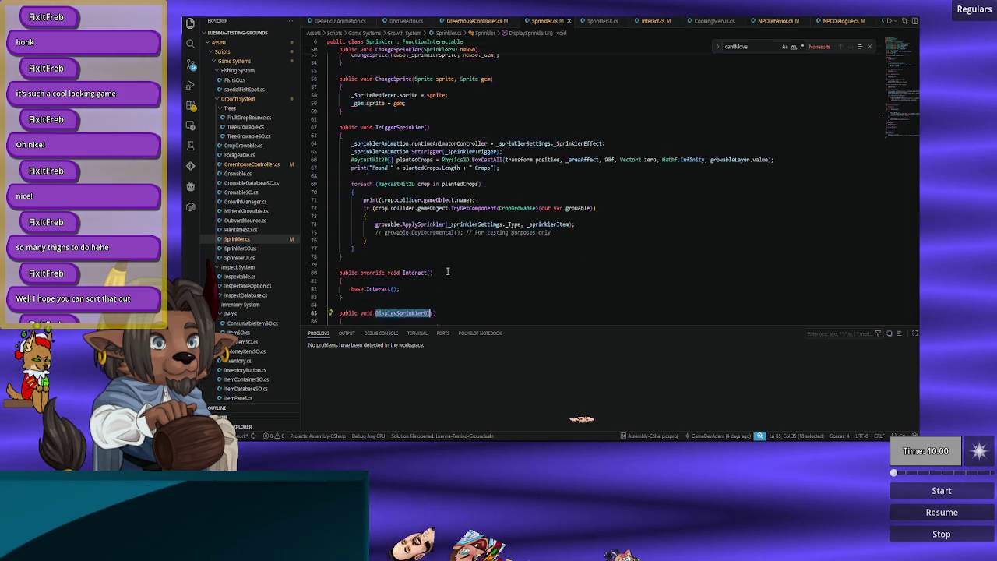
scroll(448, 271, "down", 15)
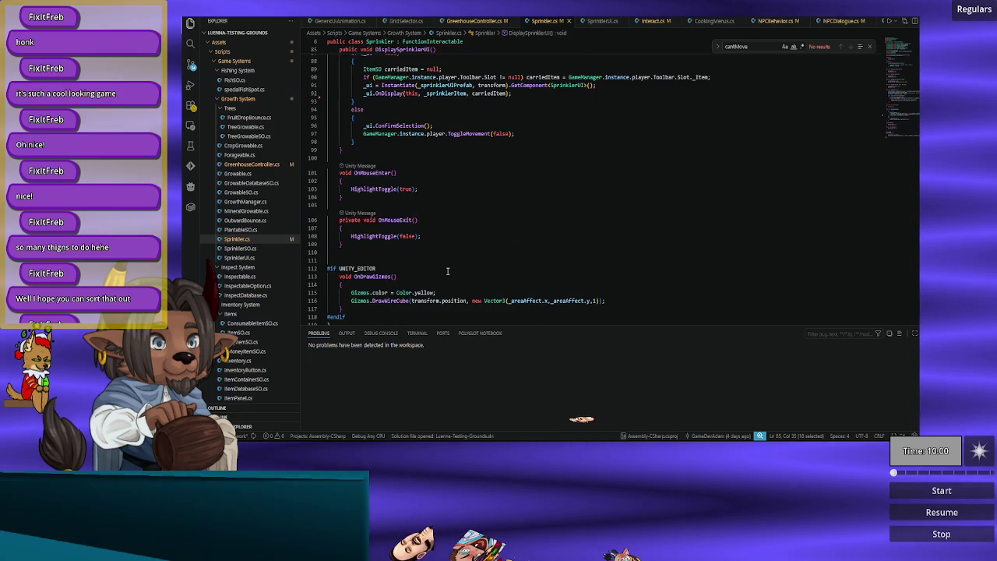
scroll(448, 271, "up", 10)
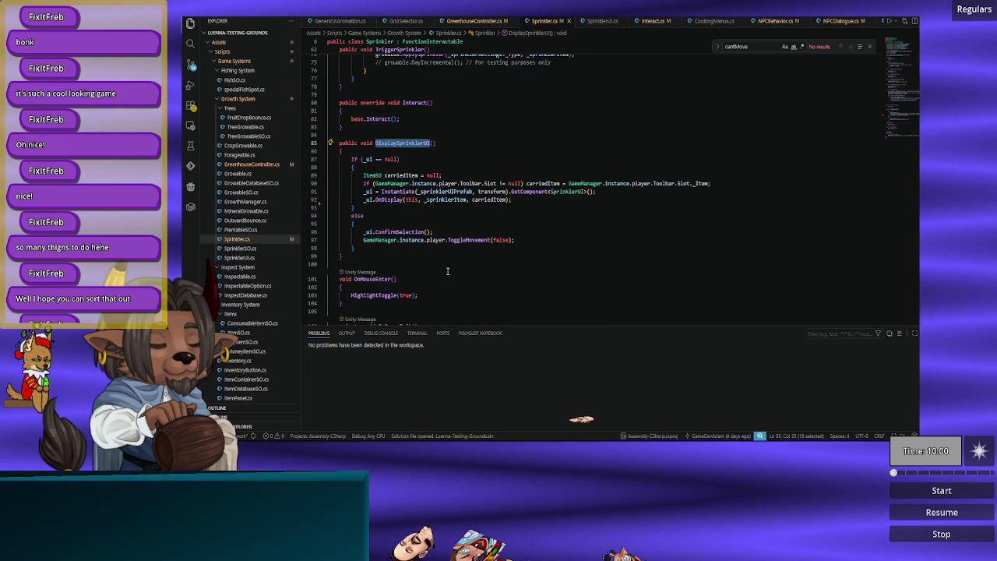
triple_click(397, 274)
scroll(400, 271, "up", 8)
scroll(400, 269, "down", 8)
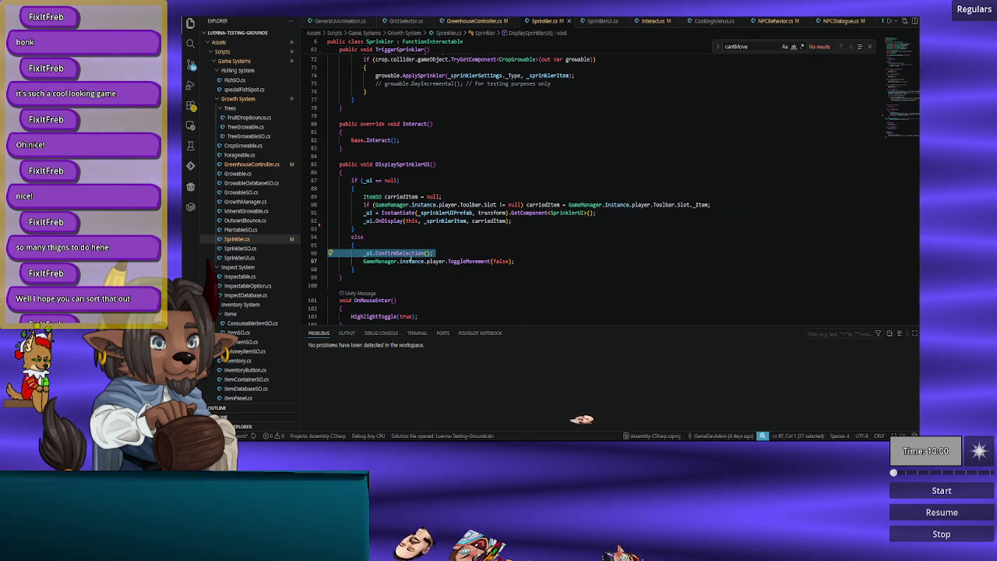
Step: Check SprinklerUI.cs, then delete the ToggleMovement(false) line after ConfirmSelection in Sprinkler.cs
left_click(602, 20)
scroll(495, 117, "down", 20)
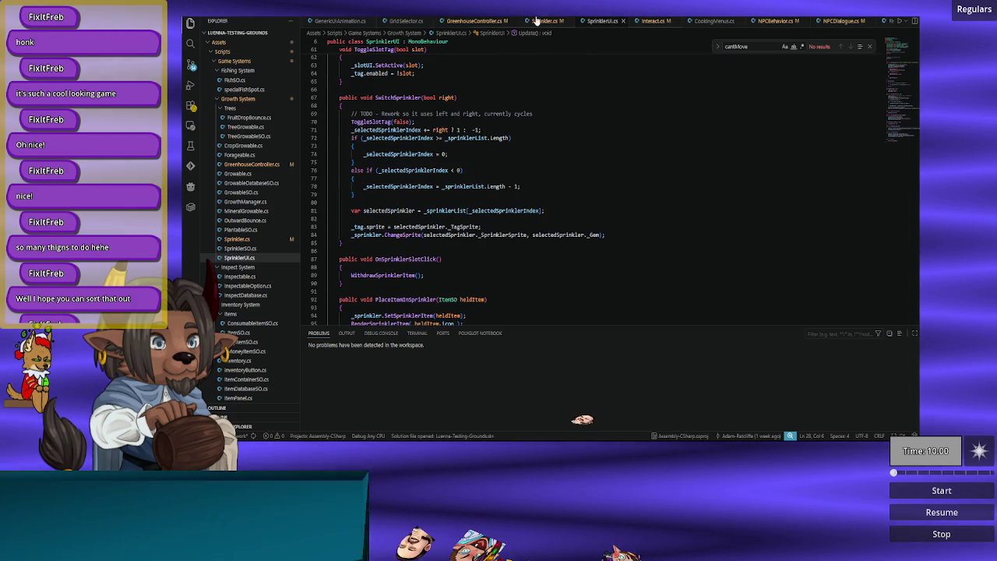
scroll(395, 237, "down", 6)
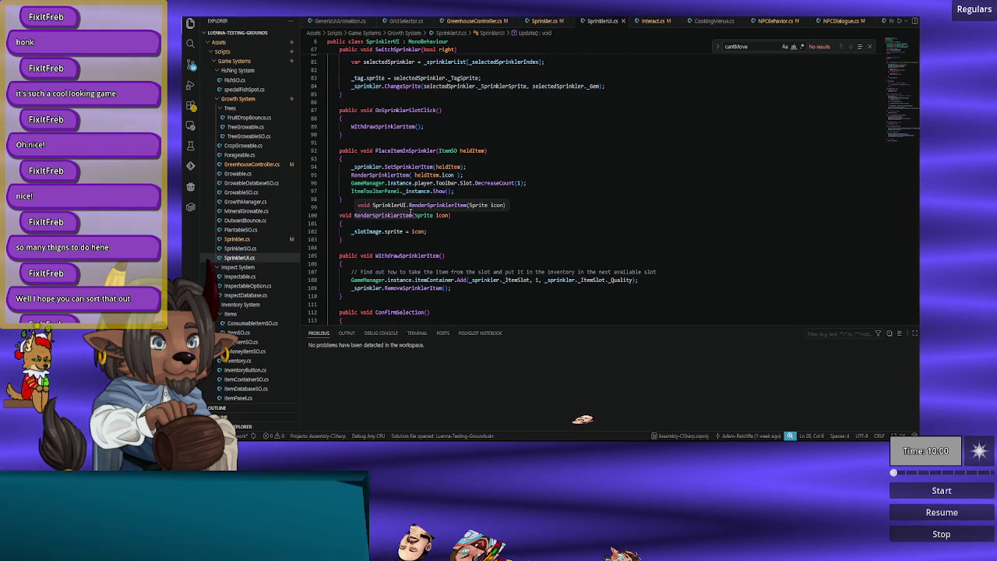
scroll(413, 217, "down", 5)
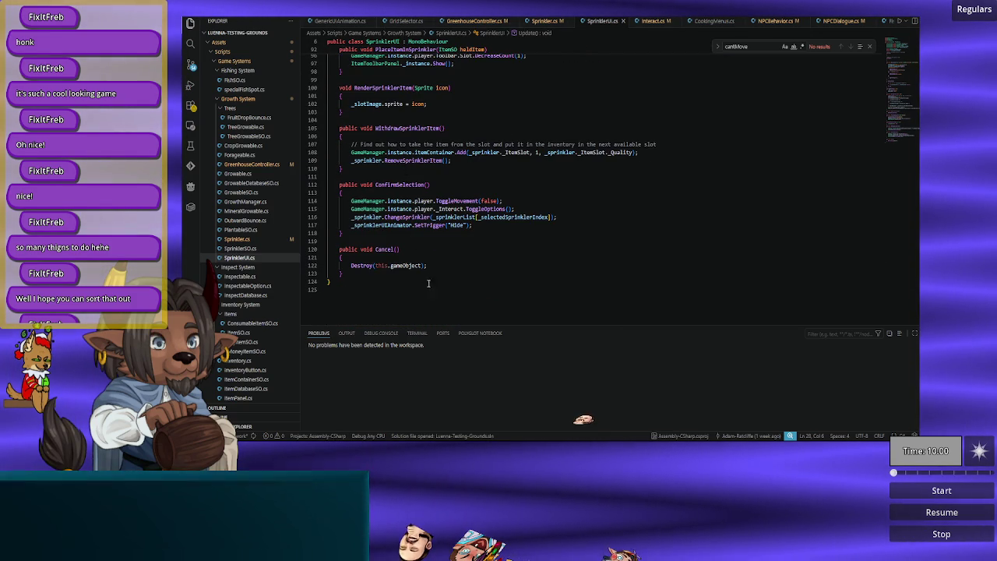
scroll(415, 221, "up", 2)
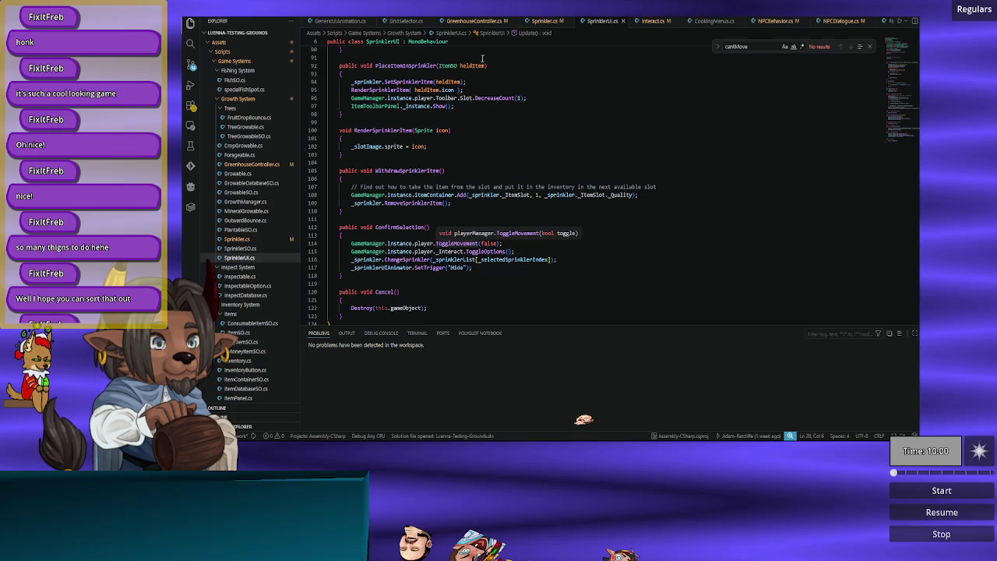
left_click(545, 20)
left_click(475, 262)
left_click_drag(516, 262, 532, 254)
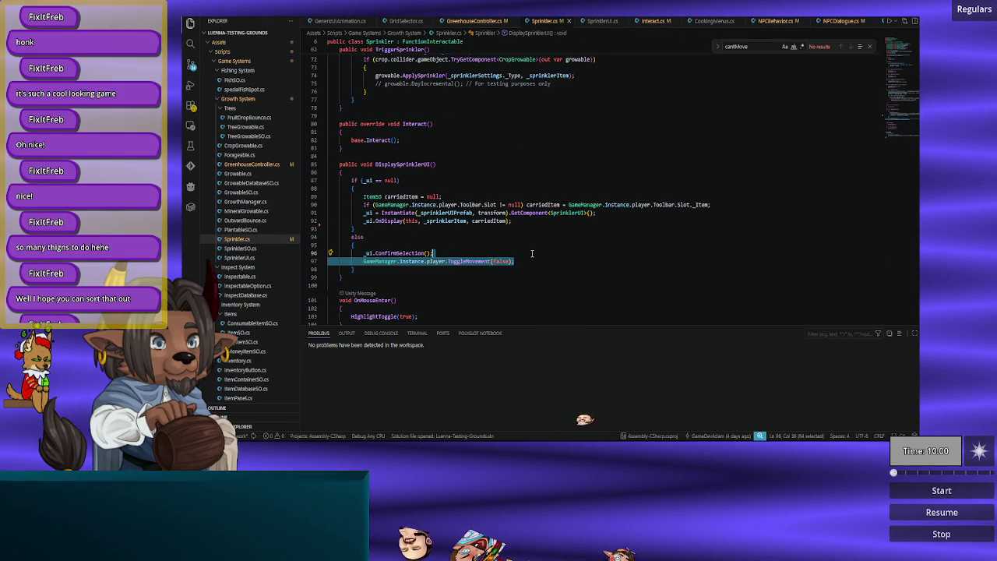
key("BackSpace")
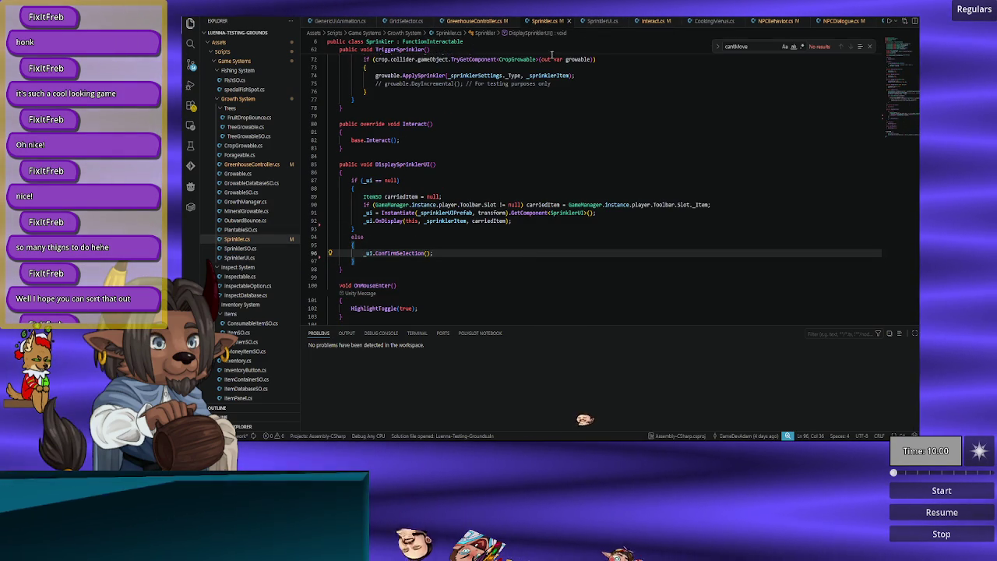
Step: Select the void return type of ConfirmSelection in SprinklerUI.cs
left_click(600, 21)
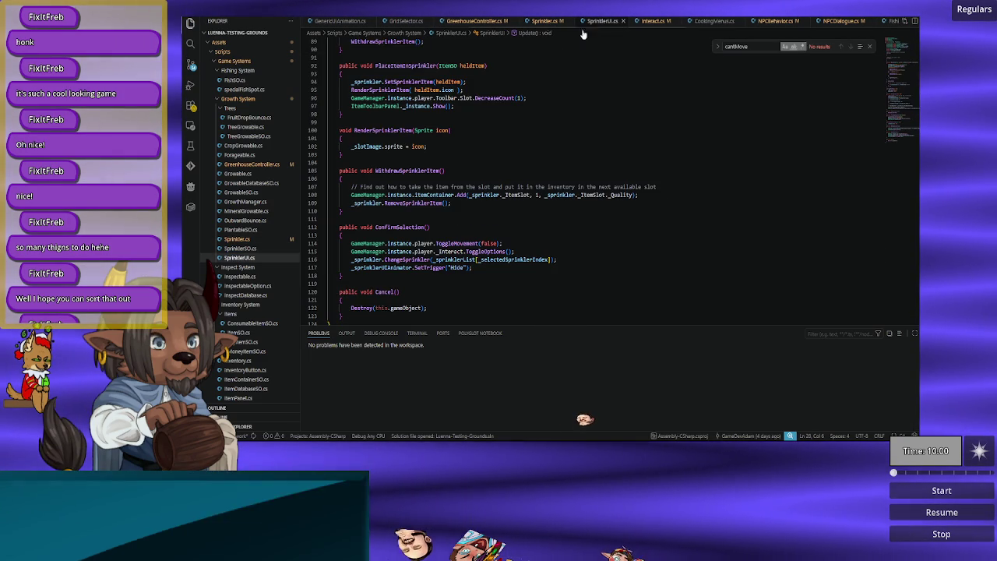
double_click(404, 229)
left_click(447, 234)
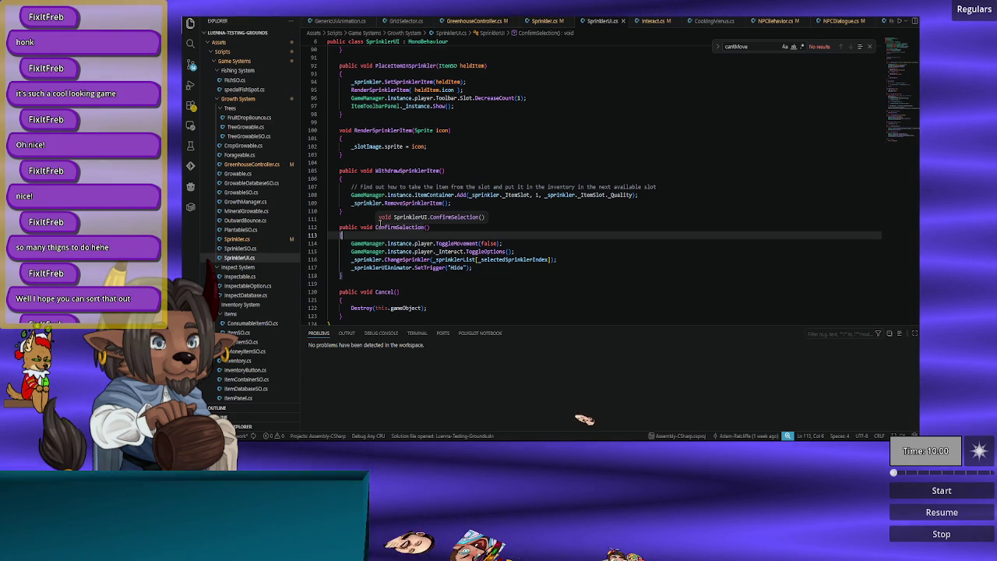
double_click(363, 227)
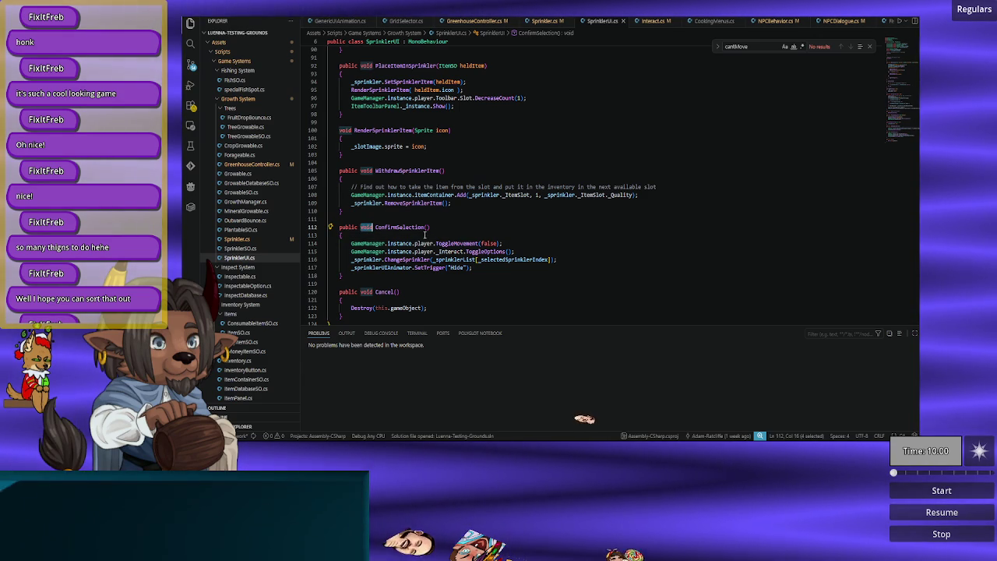
Step: Change ConfirmSelection's return type to IEnumerator and insert a blank first line
type("IEnt")
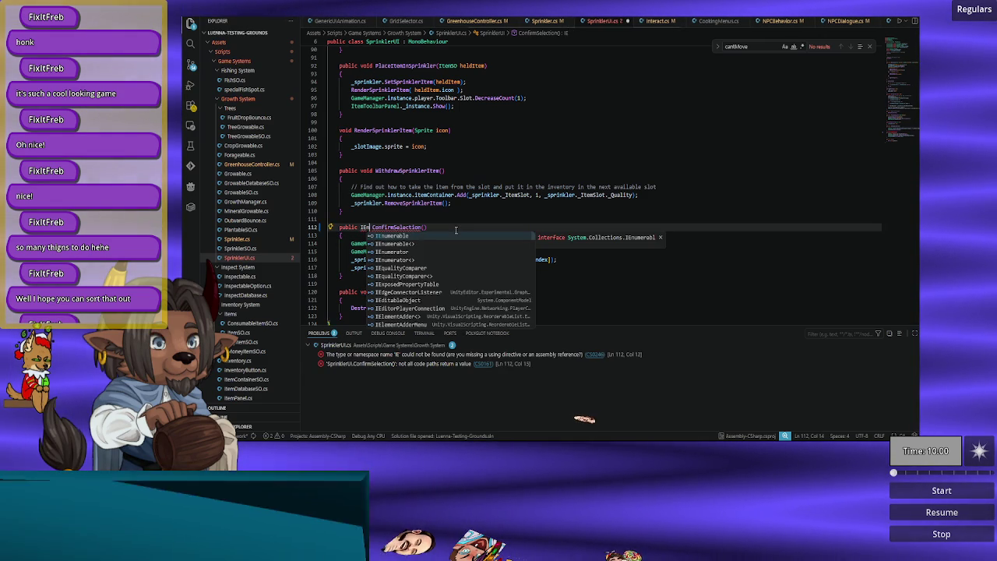
key("Tab")
key("Down")
key("Return")
Step: Add 'yield return new WaitForEndOfFrame();' as the first line of ConfirmSelection
type("yield retrun")
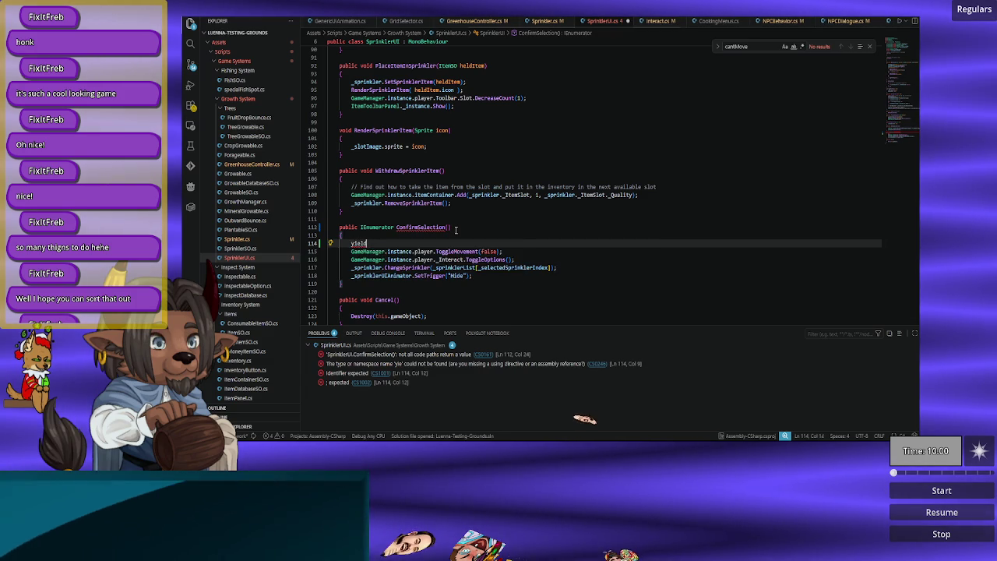
key("Escape")
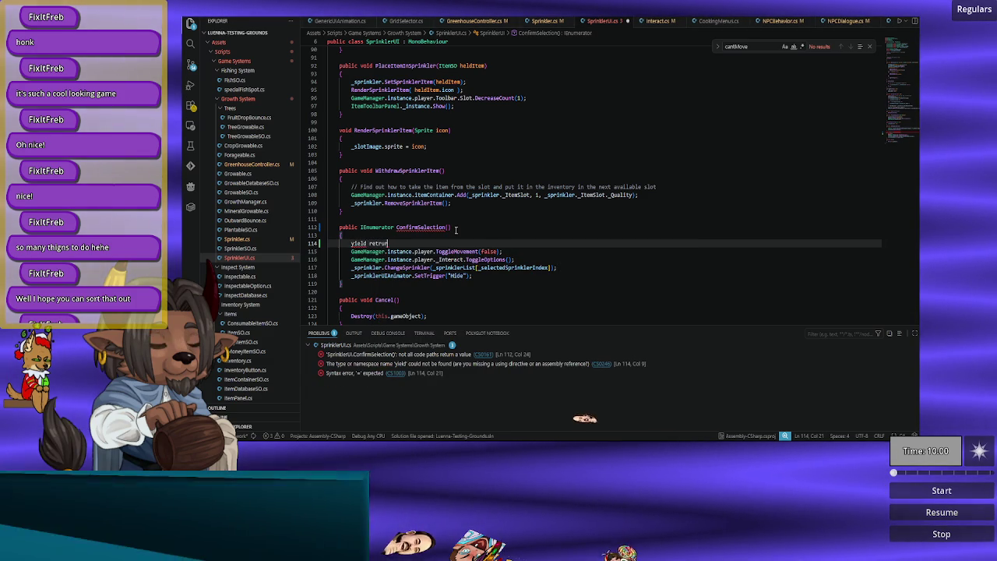
type("urn new ")
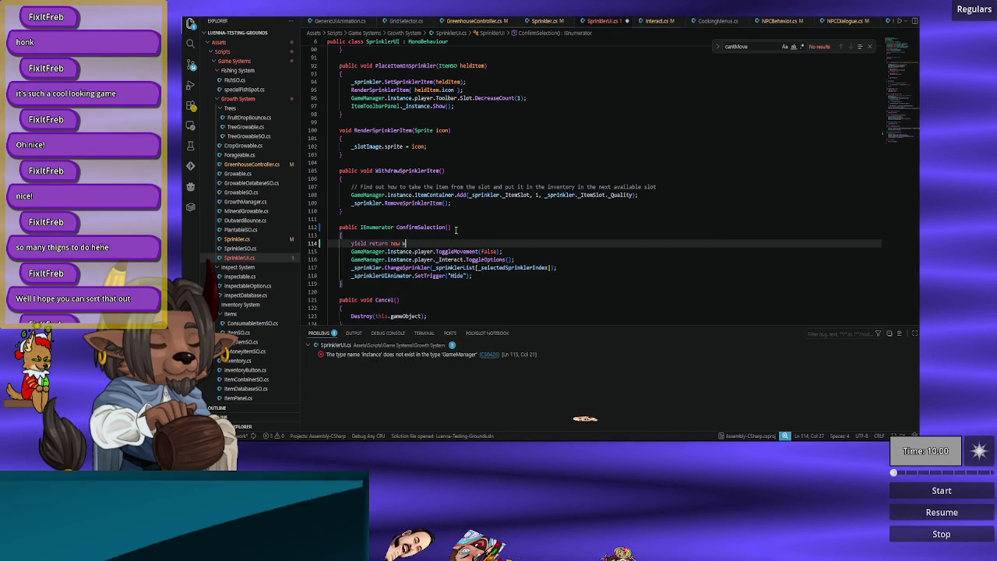
type("W")
key("Return")
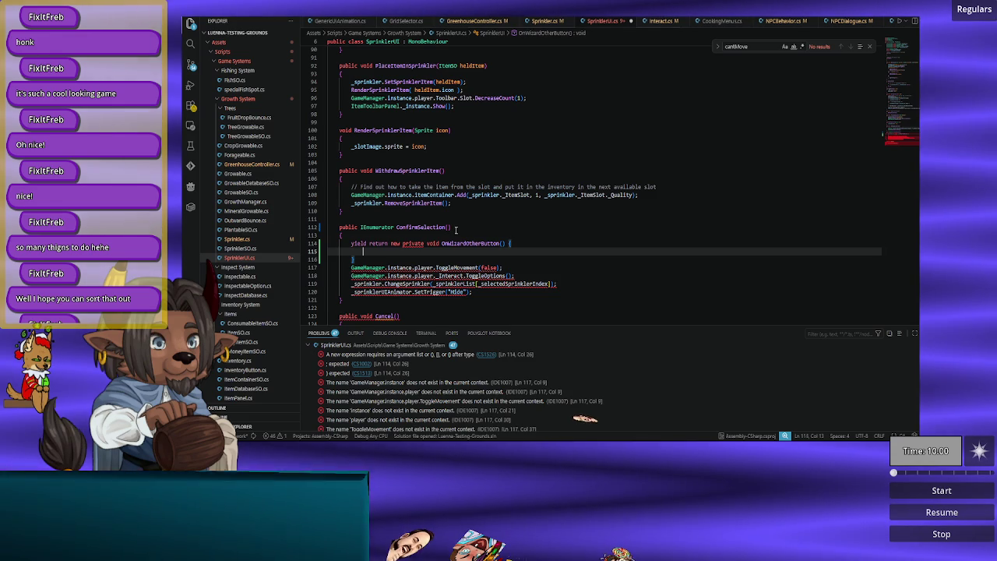
key("ctrl+z")
key("BackSpace")
key("BackSpace")
type("t")
key("Return")
type("();")
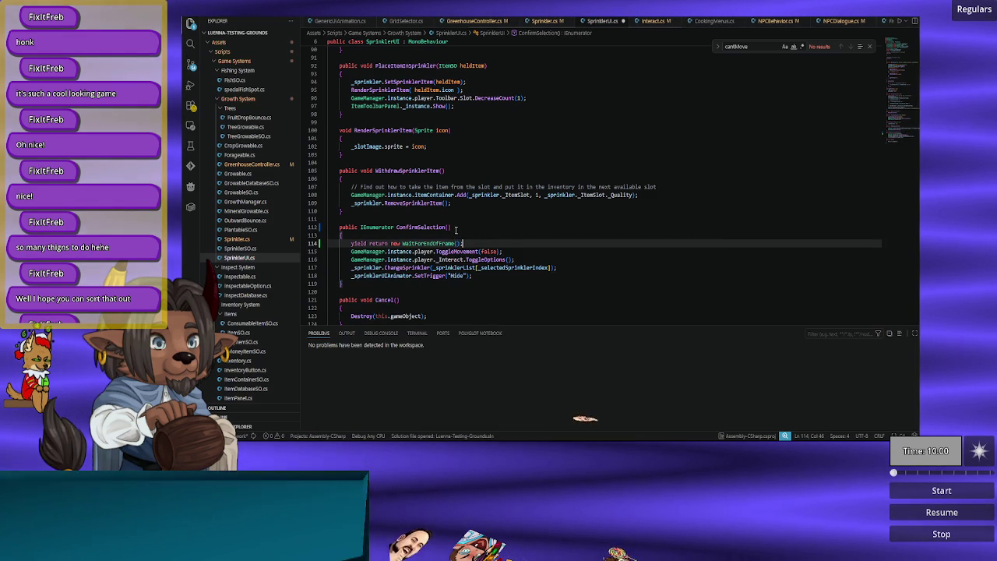
left_click(545, 21)
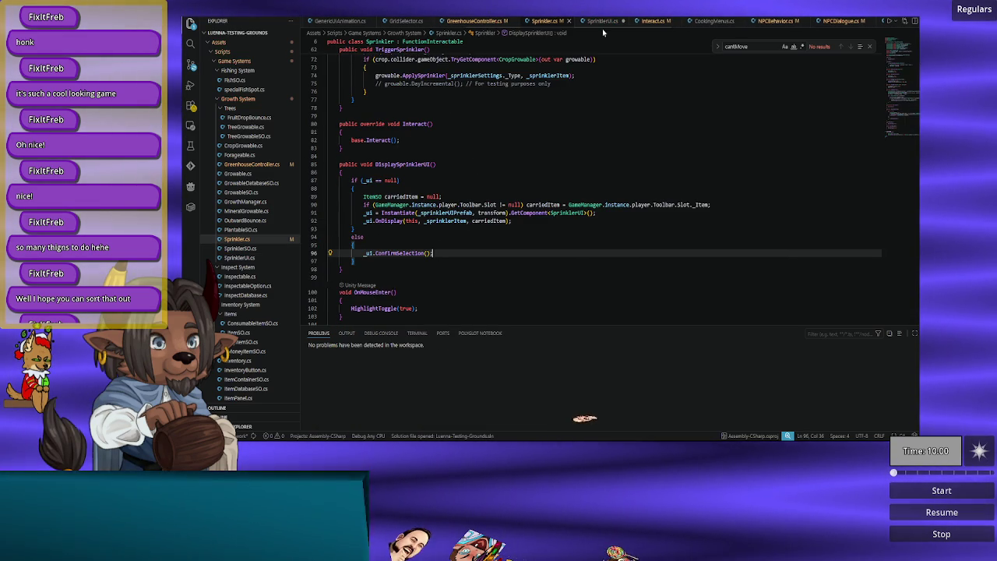
Step: Wrap _ui.ConfirmSelection() in StartCoroutine(...) in Sprinkler.cs and save it
left_click(601, 21)
key("ctrl+Tab")
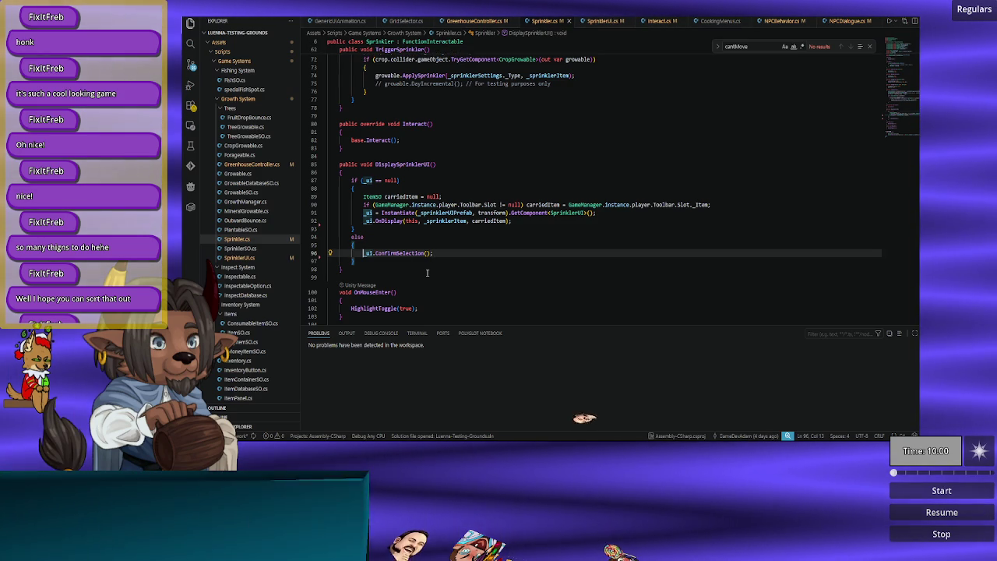
type("Start")
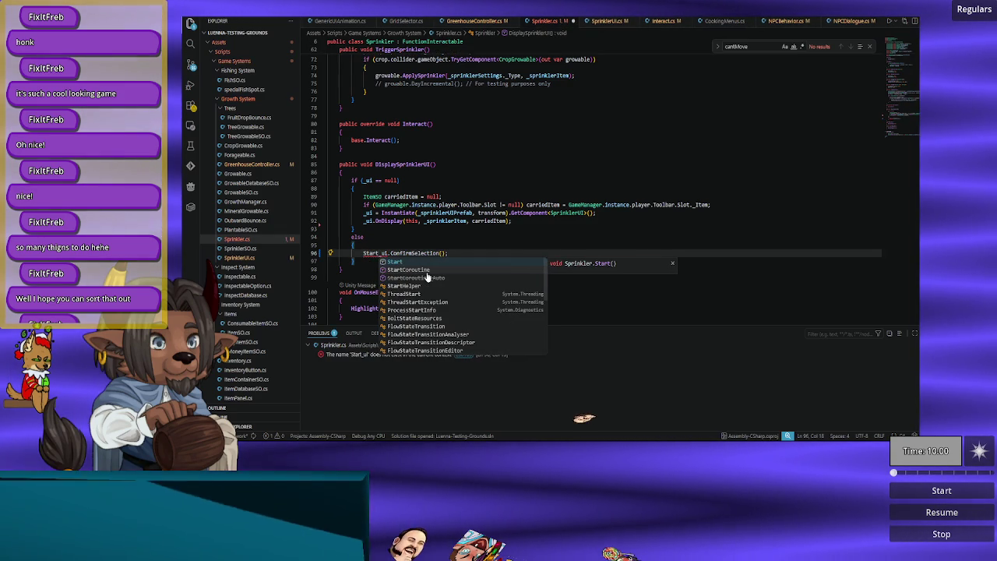
left_click(427, 272)
type("(")
key("End")
type(")")
key("ctrl+s")
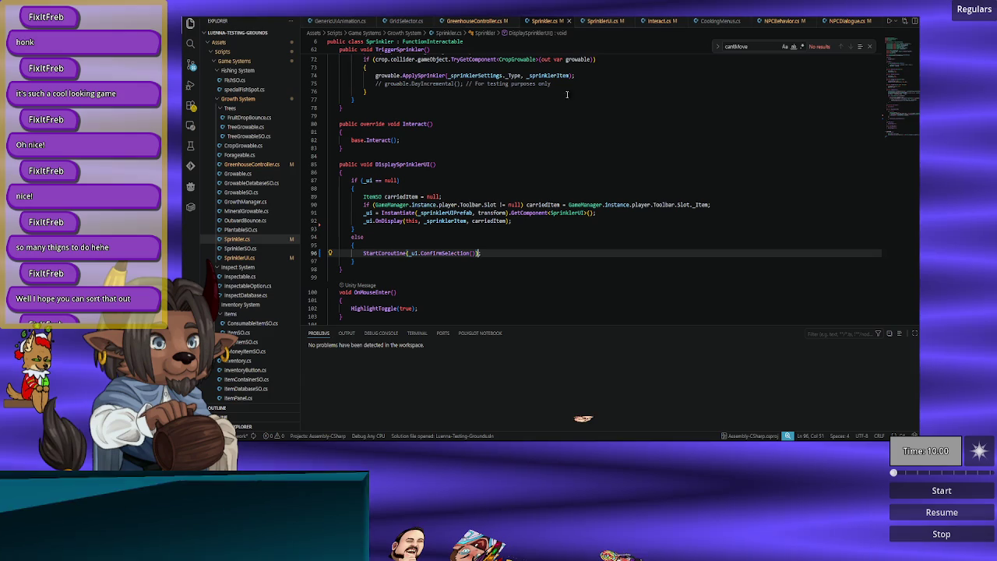
Step: Place the caret at the end of line 115 in SprinklerUI.cs and return to Unity to recompile
left_click(589, 25)
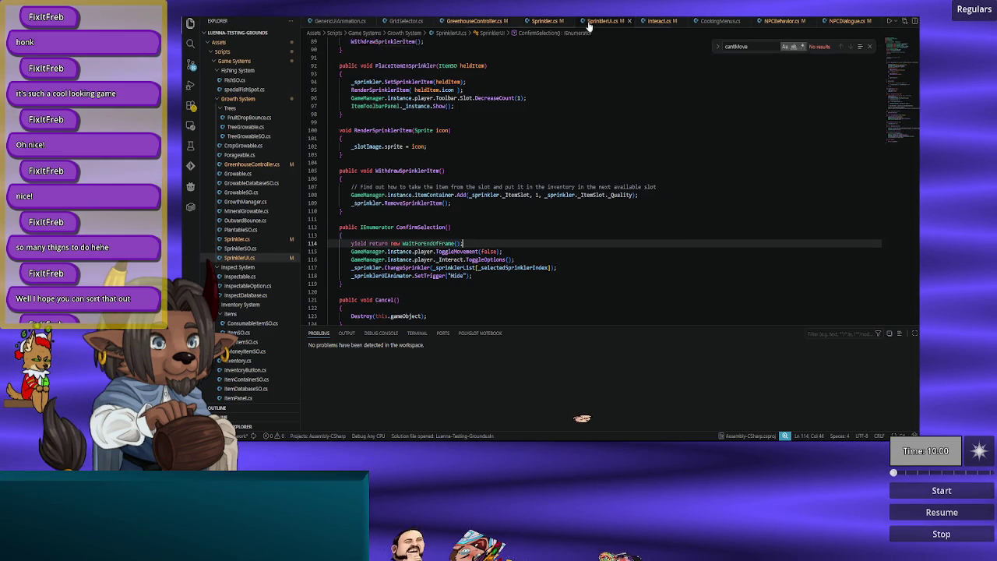
left_click(546, 250)
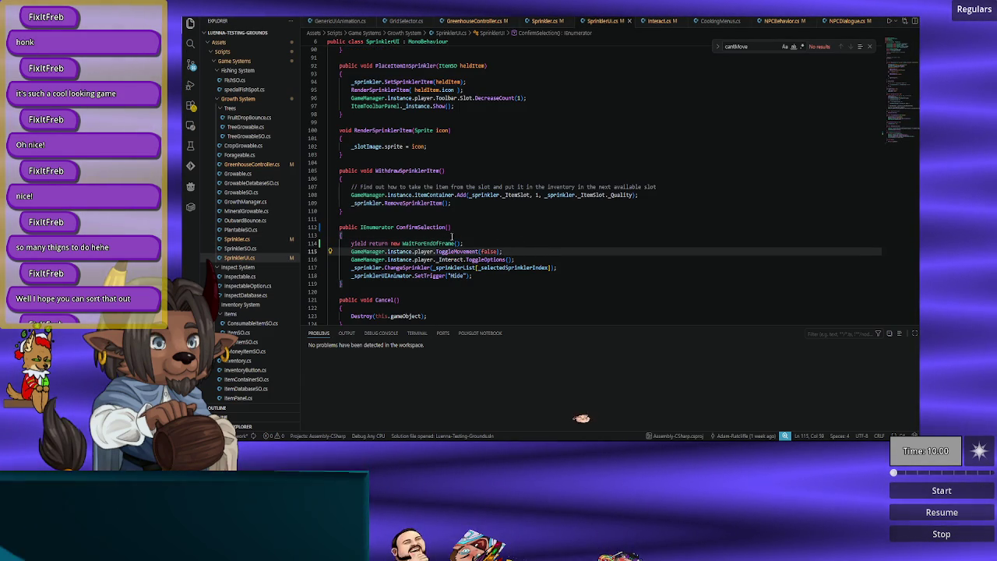
key("alt+Tab")
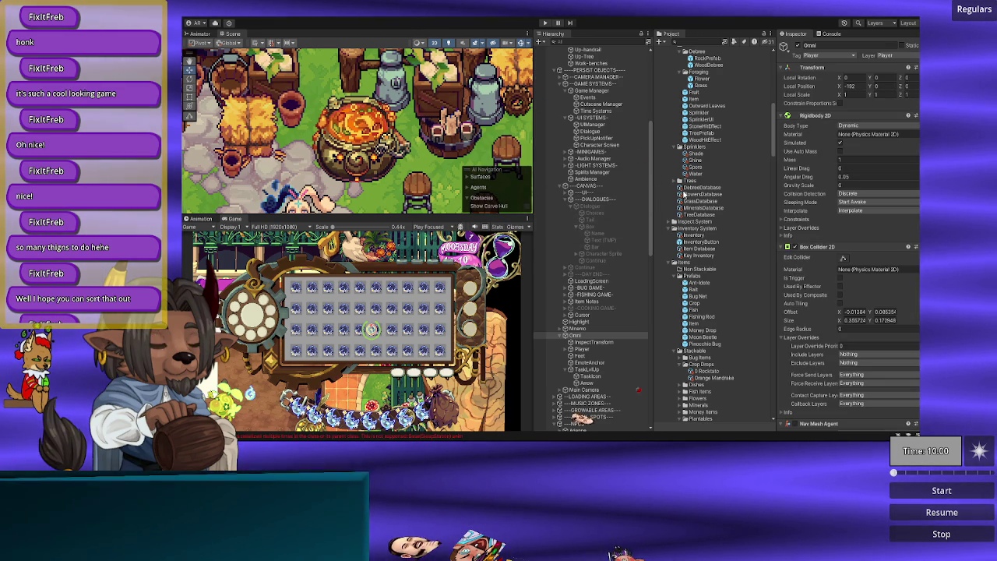
Step: Open the SprinklerUI prefab's Animator graph and inspect OnShow and the IdleUI→OnHide transition
scroll(684, 193, "up", 5)
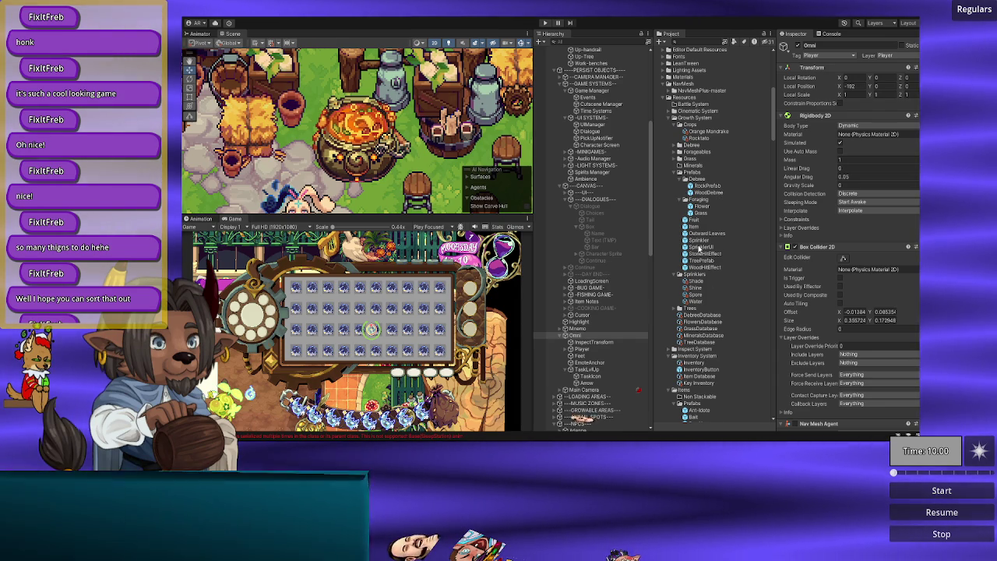
left_click(700, 247)
key("Return")
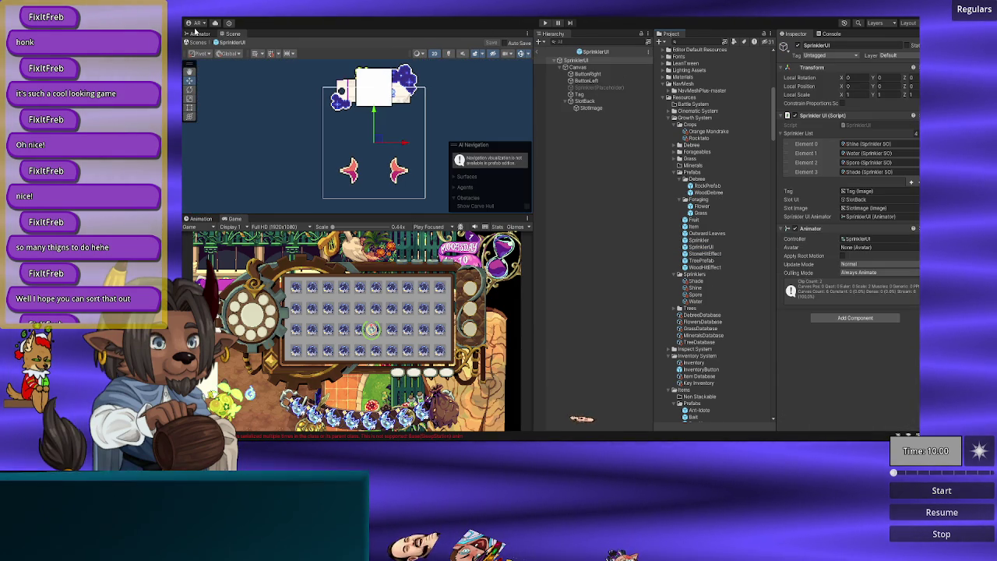
left_click(199, 33)
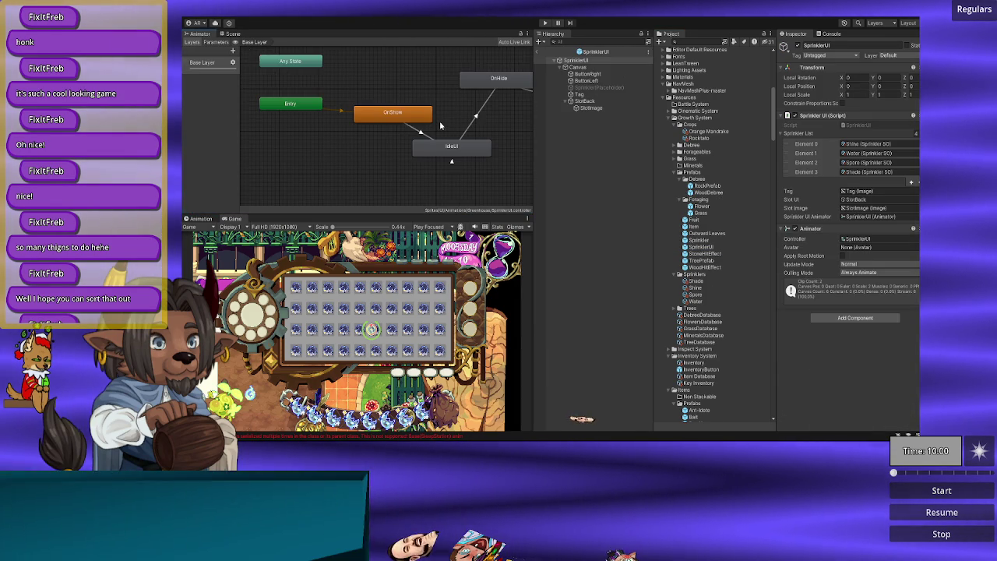
scroll(331, 152, "down", 2)
scroll(330, 153, "up", 4)
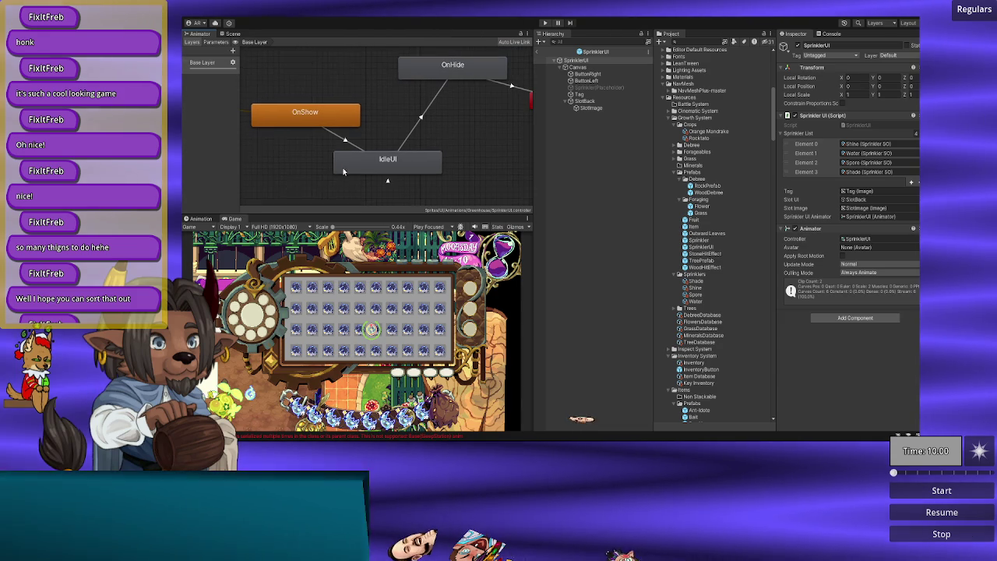
left_click(326, 125)
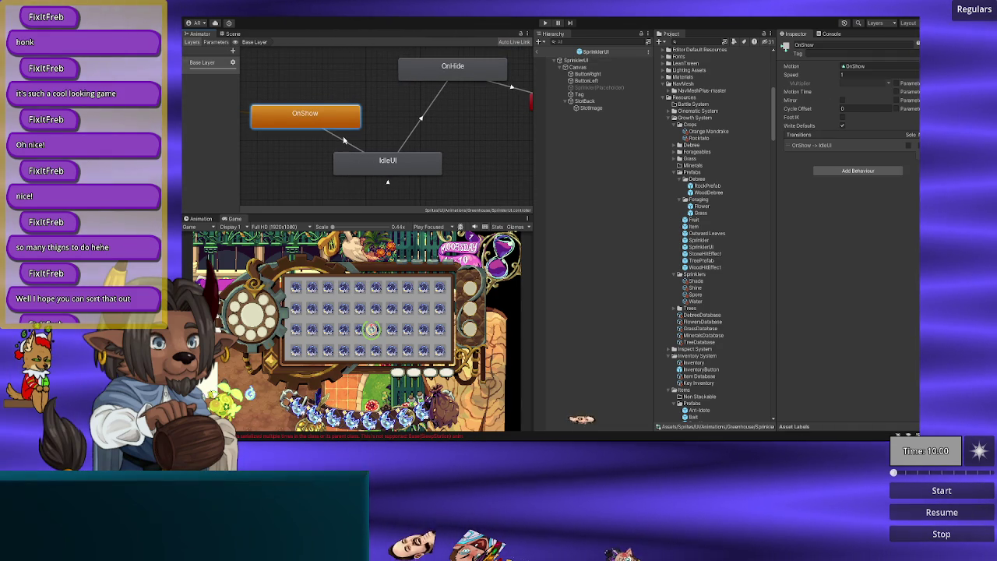
left_click(419, 123)
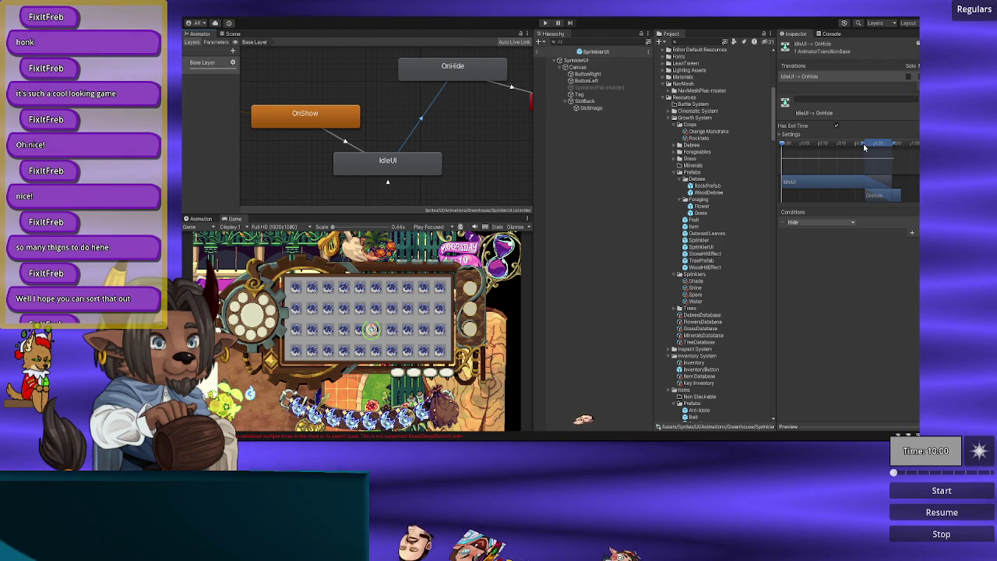
Step: Inspect the IdleUI and OnShow states and the OnShow→IdleUI transition, then show the Animation timeline
left_click(437, 160)
left_click(331, 123)
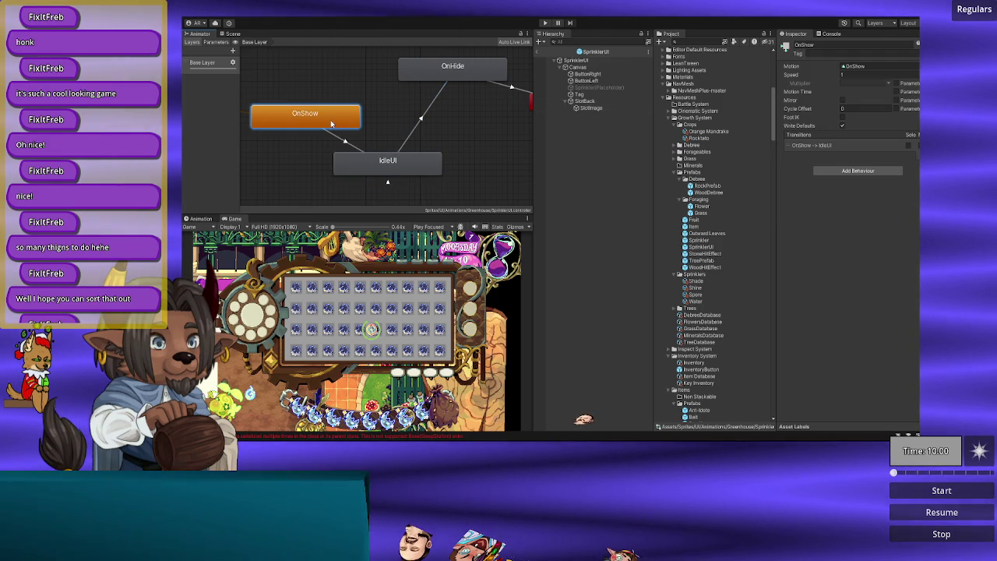
left_click(340, 139)
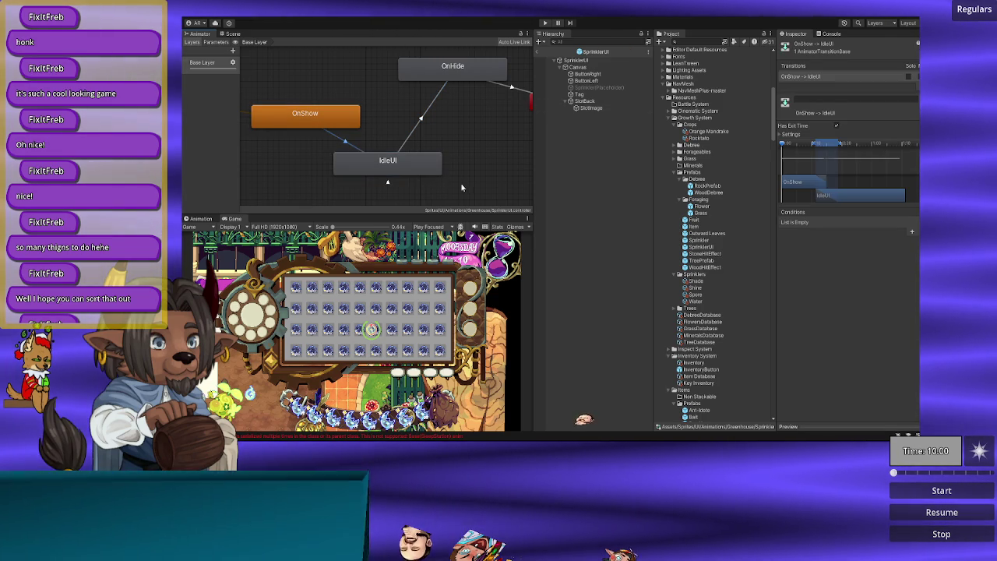
left_click(423, 175)
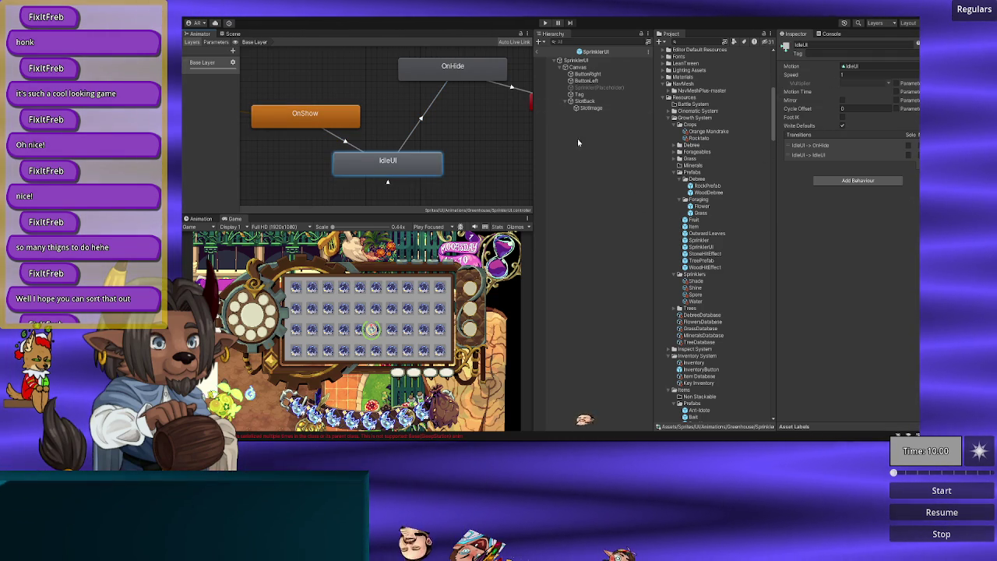
left_click(200, 219)
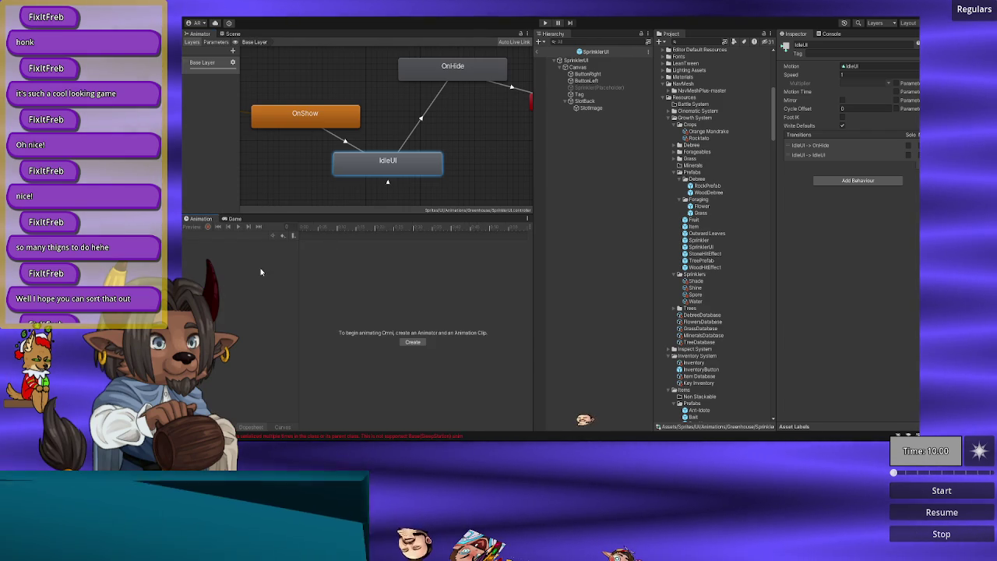
left_click(325, 119)
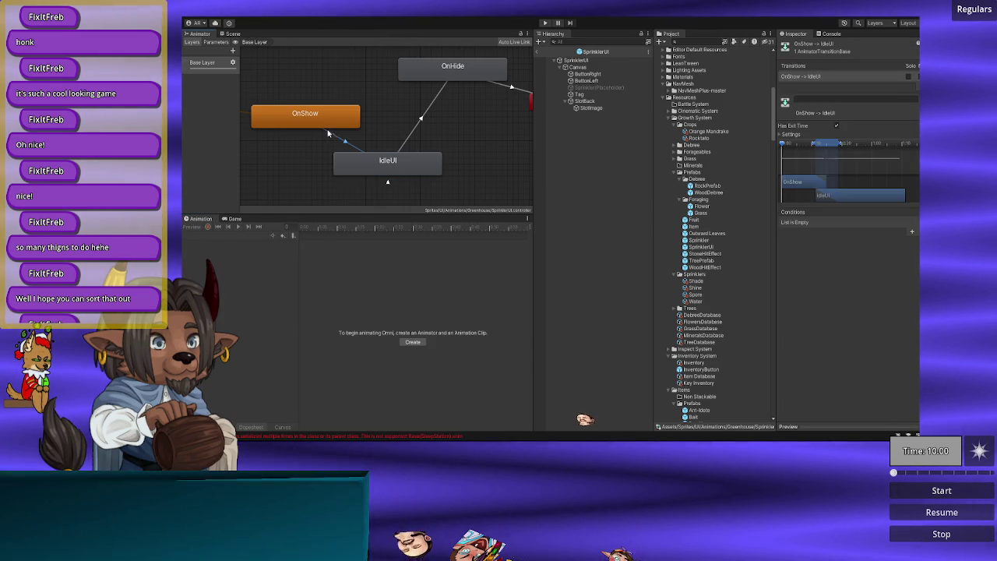
Step: With SprinklerUI selected, view the IdleUI clip, recheck its transitions, then load the OnHide clip
left_click(580, 61)
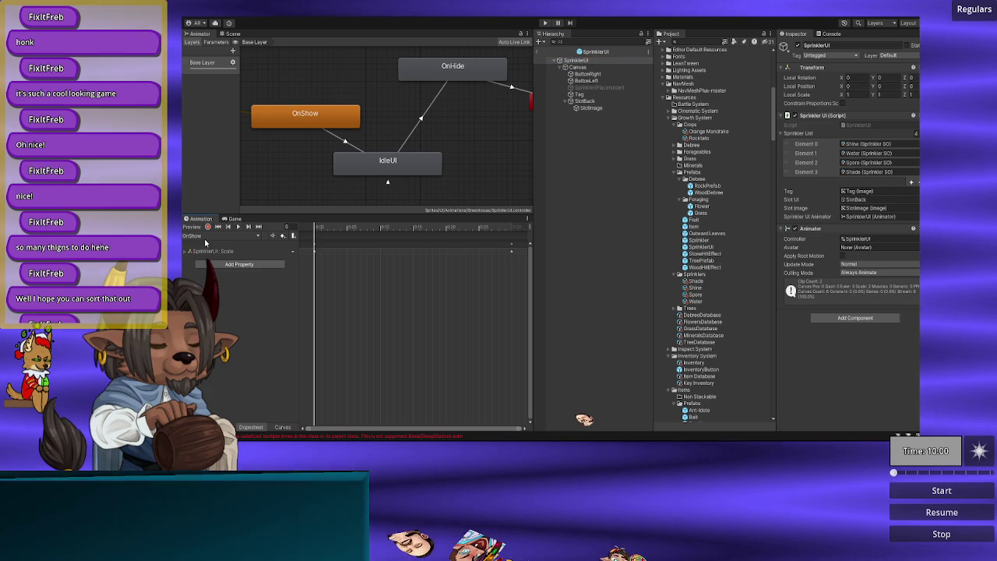
left_click(217, 236)
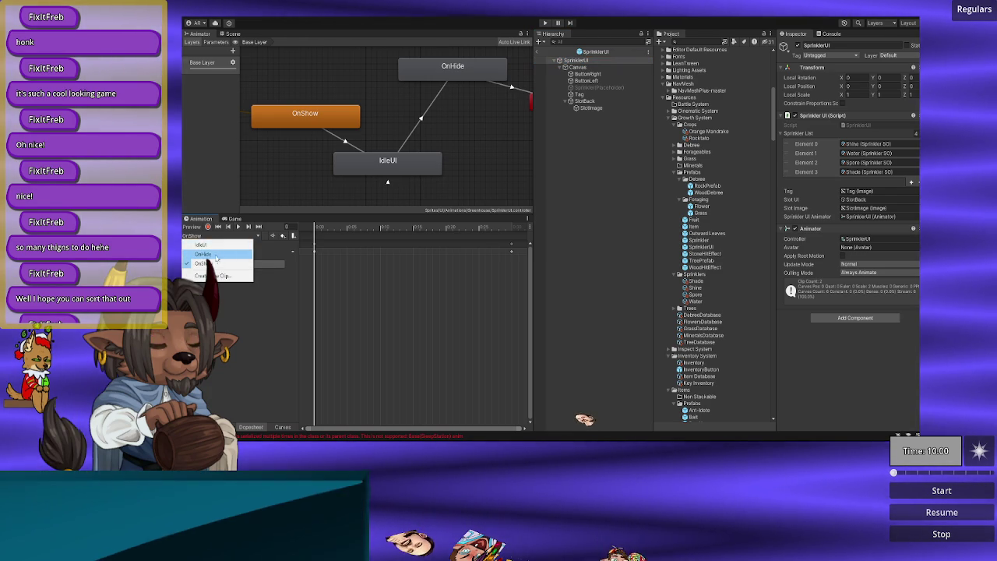
left_click(220, 259)
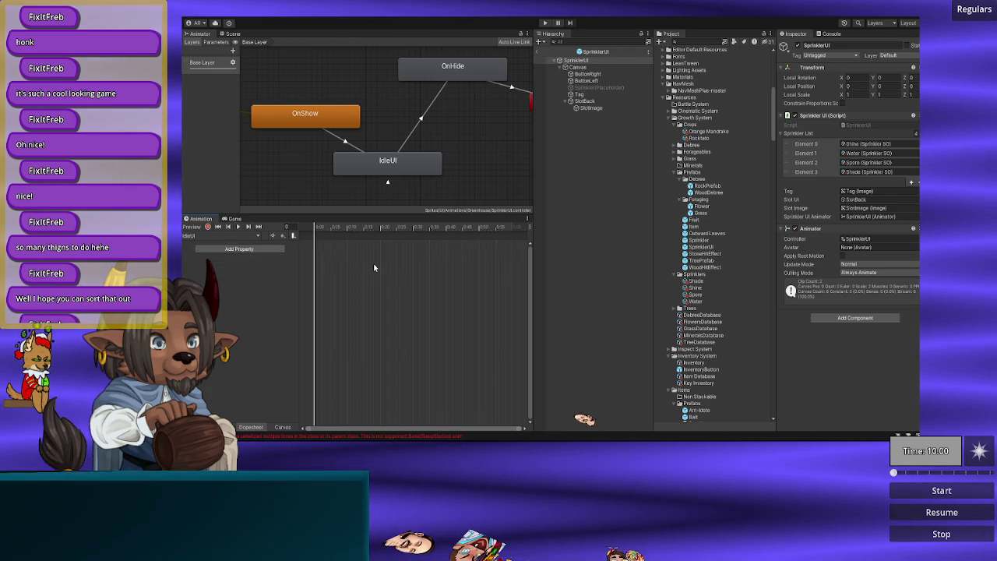
left_click(371, 172)
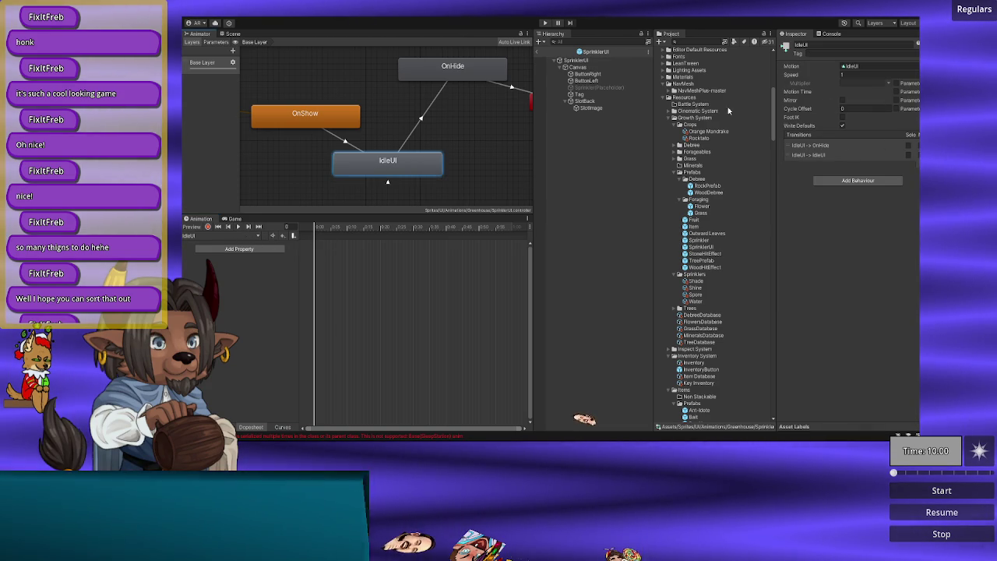
left_click(416, 124)
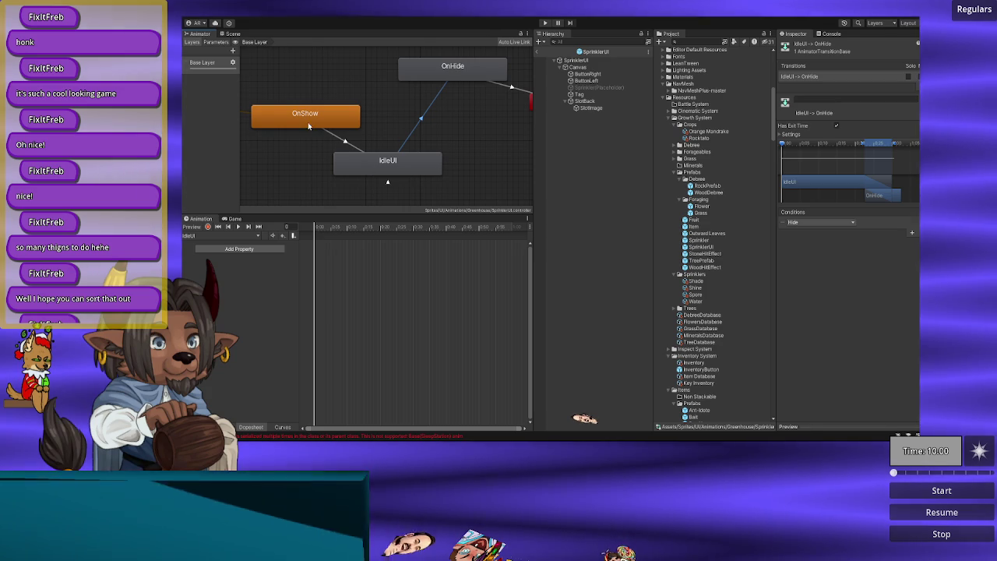
left_click(331, 137)
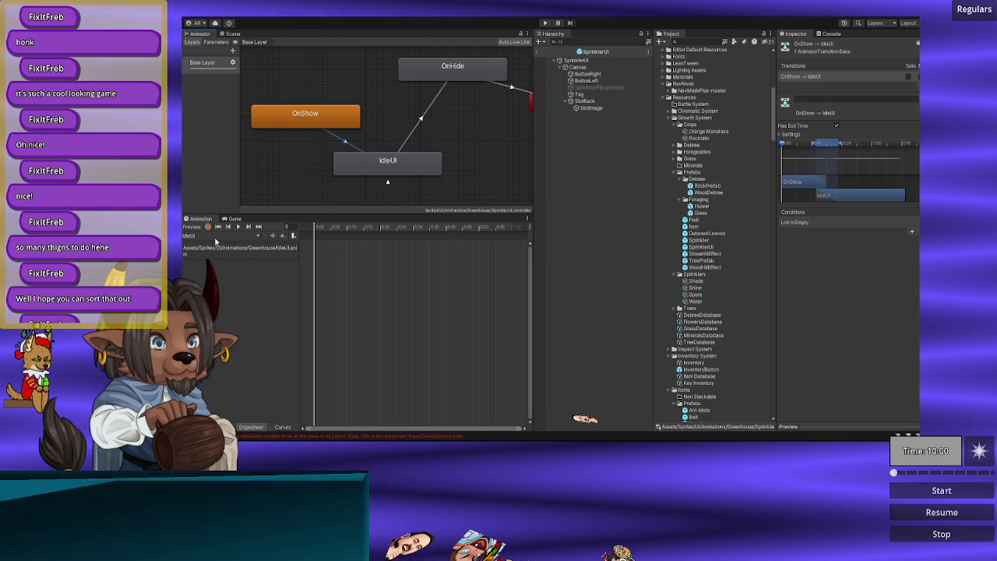
left_click(216, 237)
left_click(205, 257)
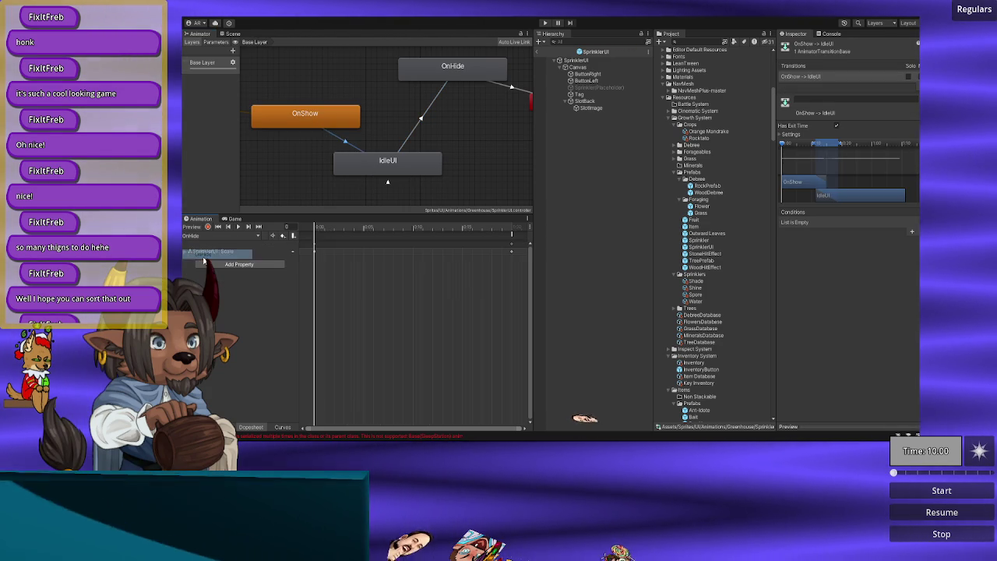
Step: Recheck OnShow and its transition, preview the OnShow clip at frame 30, then switch to IdleUI
left_click(278, 129)
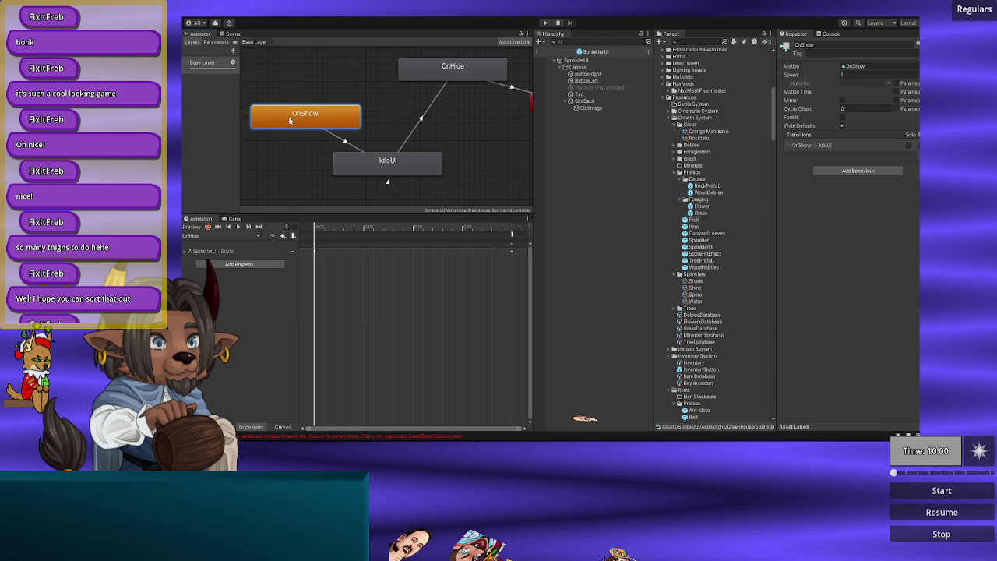
left_click(351, 145)
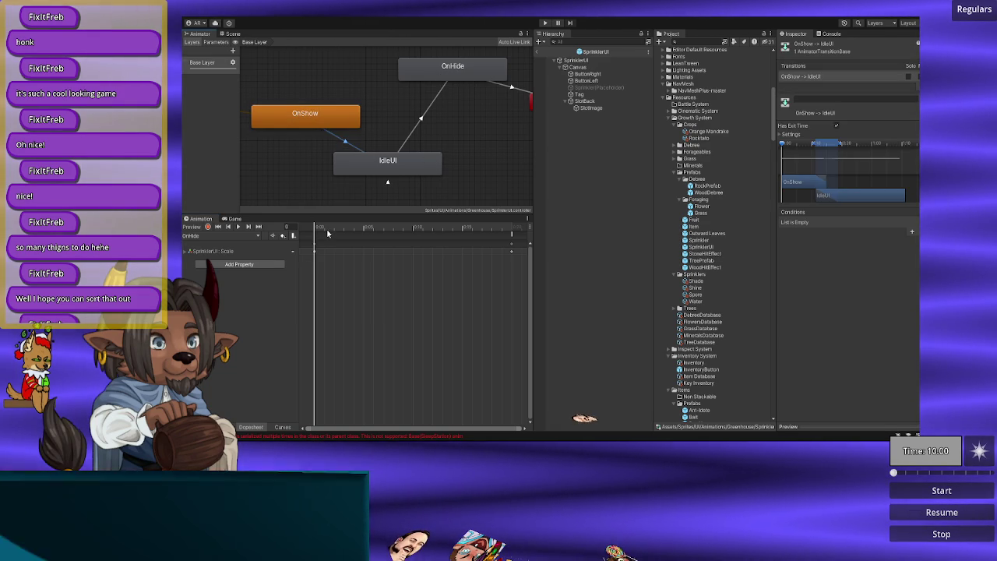
left_click(211, 236)
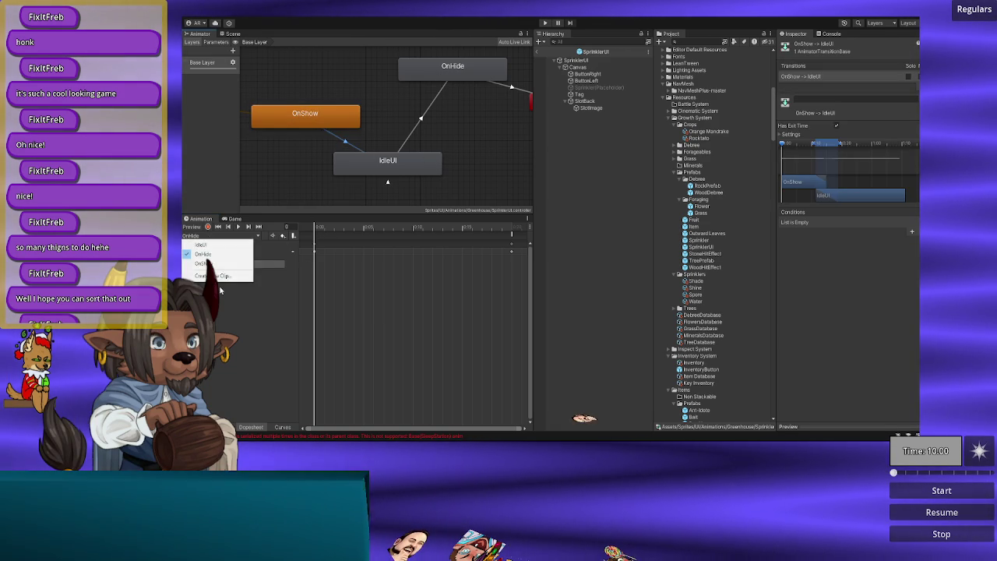
left_click(203, 261)
left_click_drag(341, 230, 510, 234)
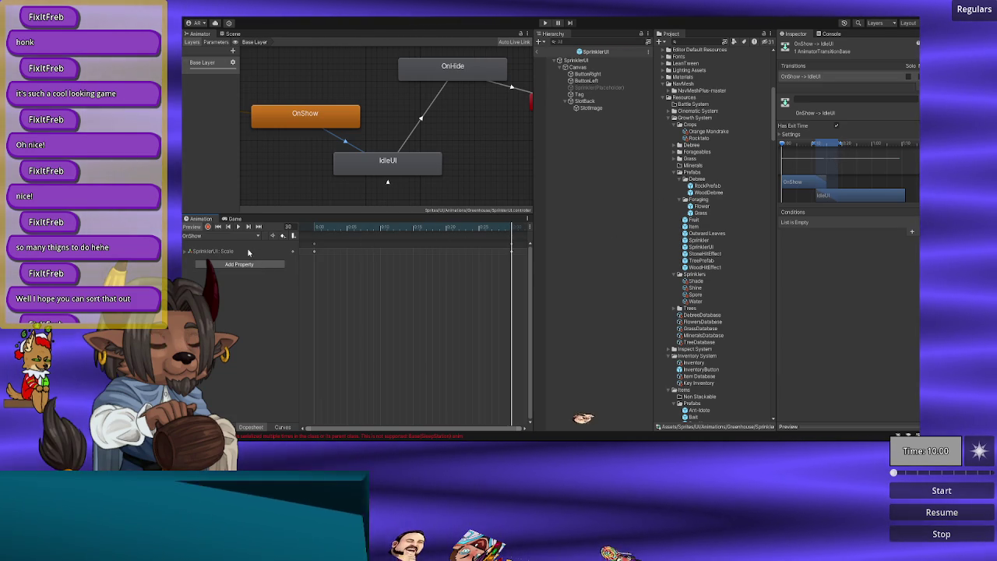
left_click(221, 236)
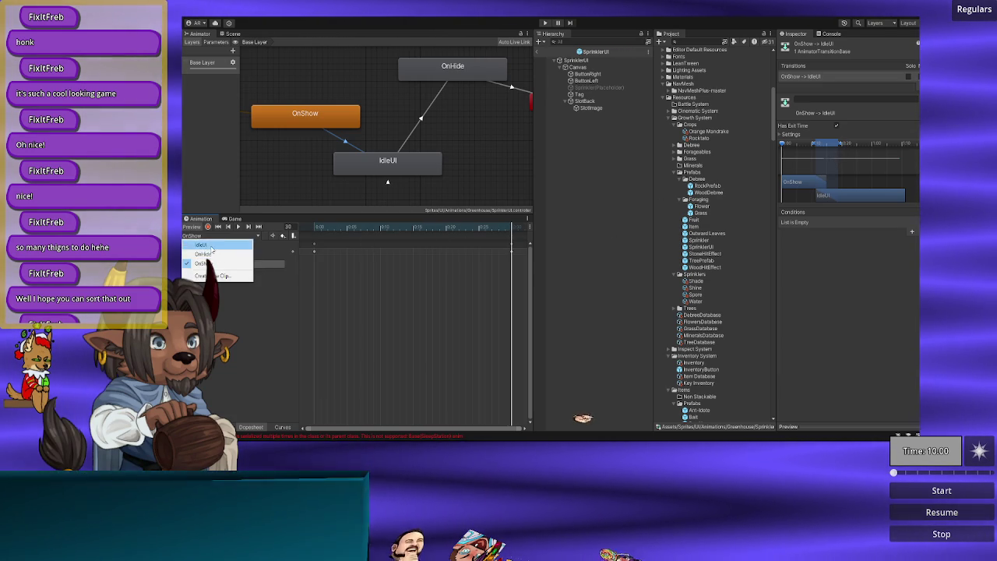
left_click(202, 245)
Step: Add a Transform Position track for SprinklerUI to the IdleUI clip
left_click(241, 250)
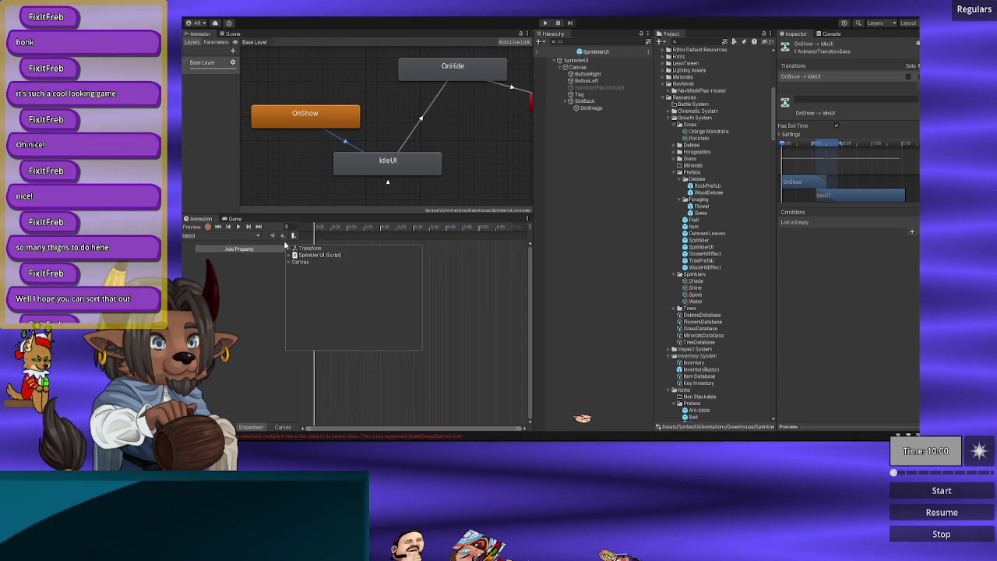
left_click(255, 271)
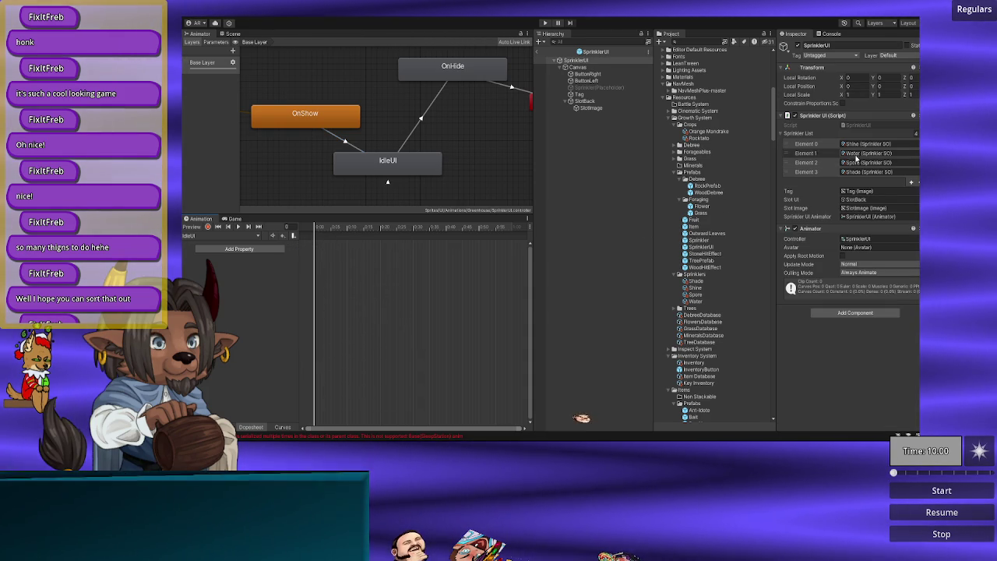
left_click(384, 162)
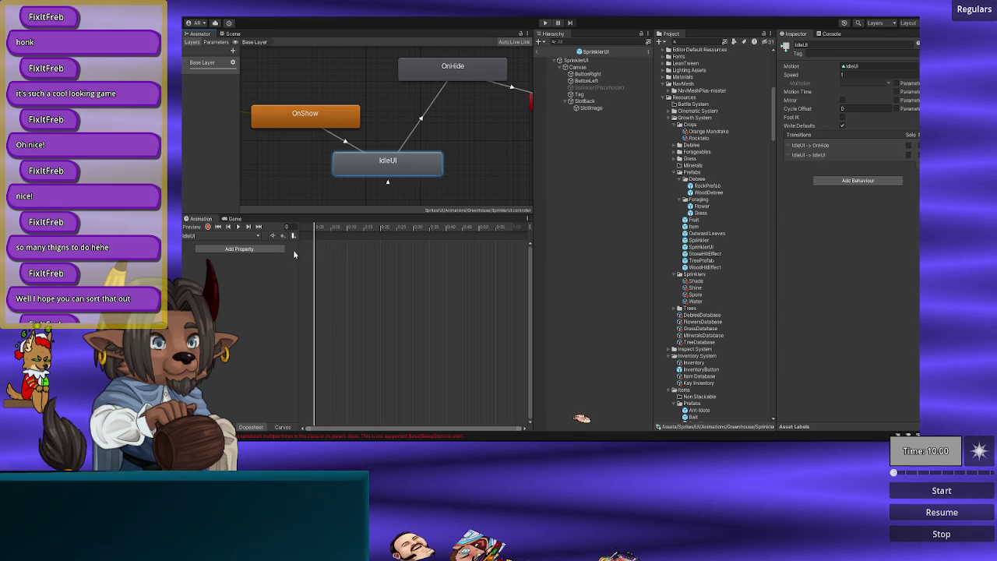
left_click(262, 250)
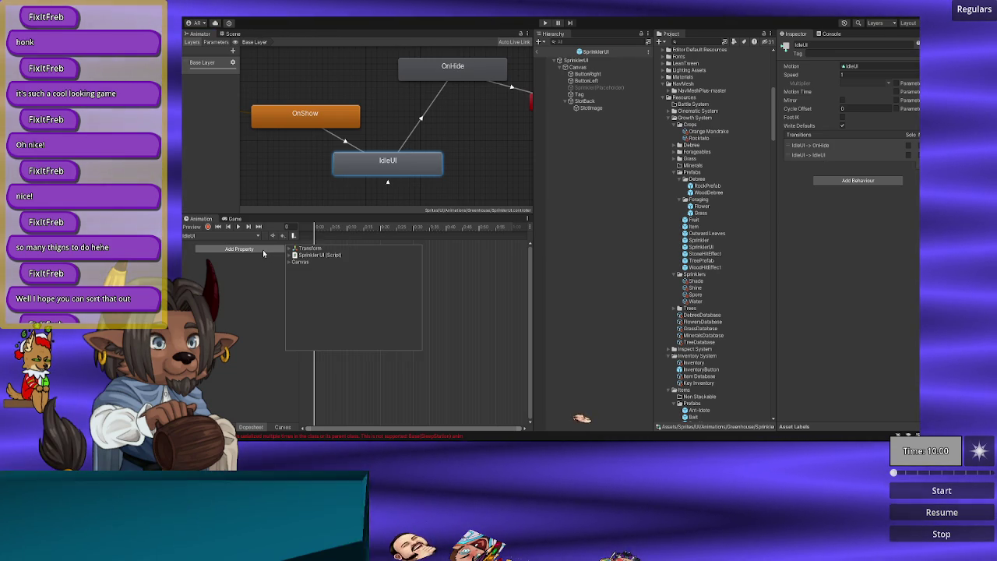
left_click(289, 249)
left_click(417, 256)
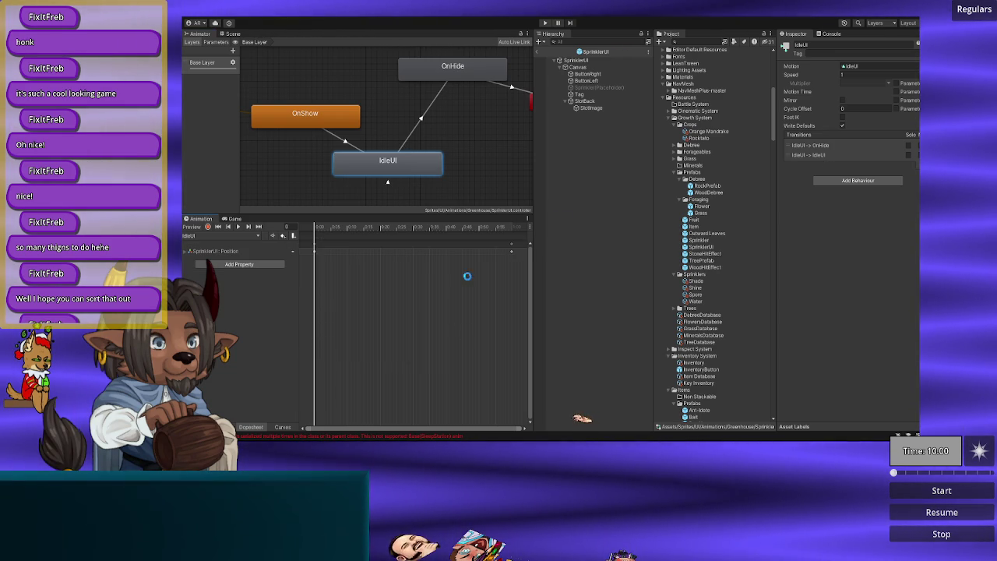
left_click(510, 246)
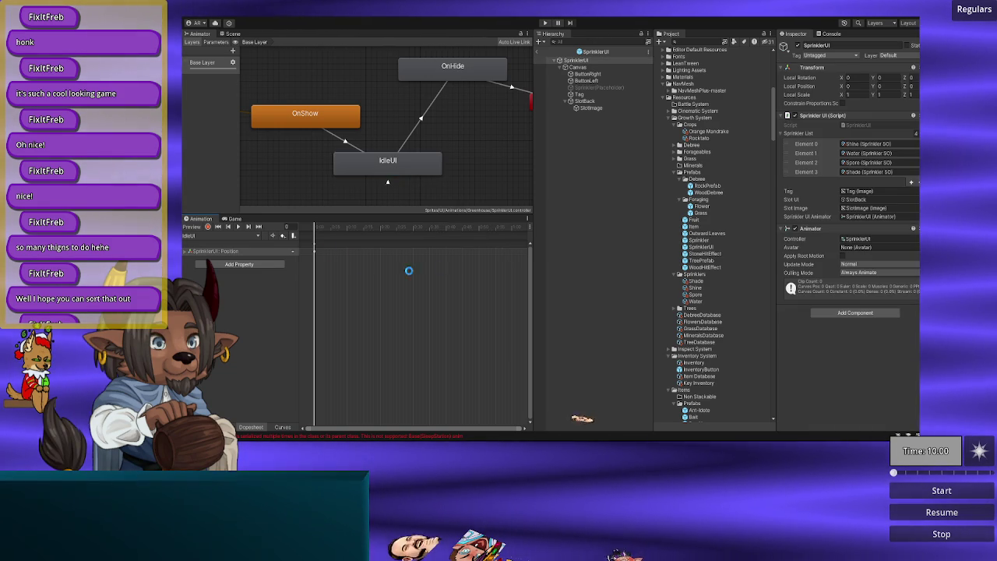
left_click(346, 143)
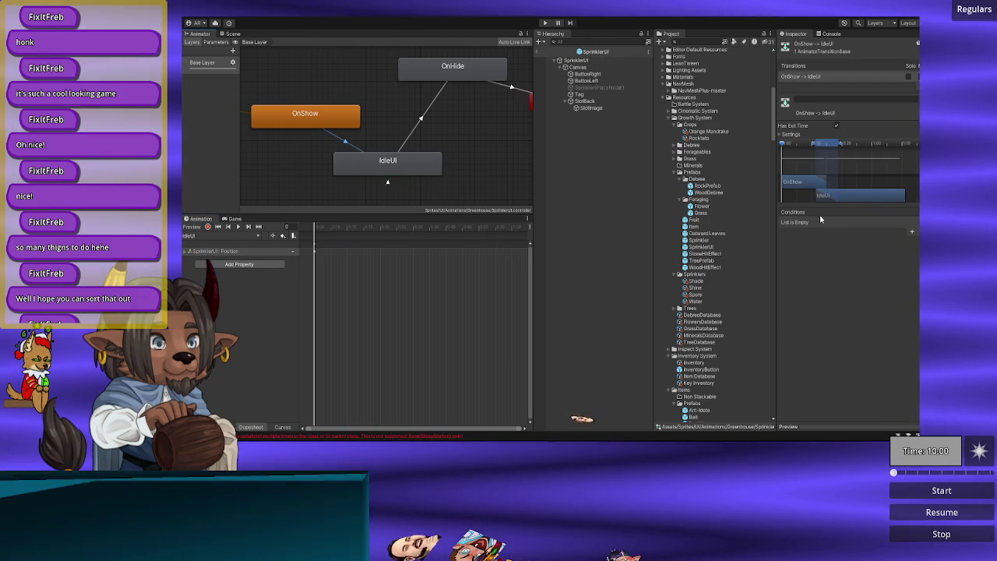
Step: Add a key at frame 0 on the IdleUI clip's Position track
mouse_move(312, 229)
left_mouse_down()
mouse_move(356, 231)
mouse_move(307, 236)
left_mouse_up()
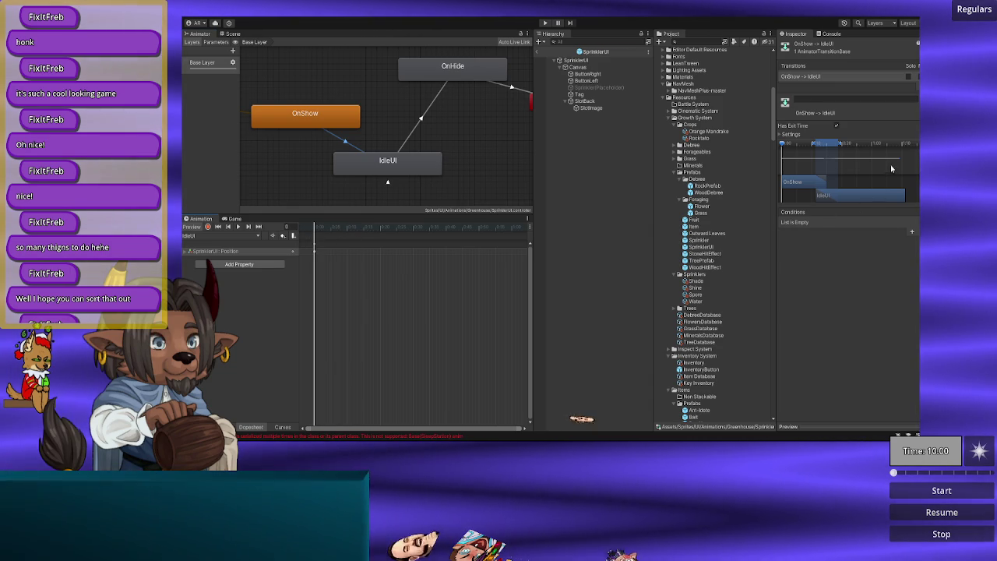
left_click(316, 250)
right_click(322, 247)
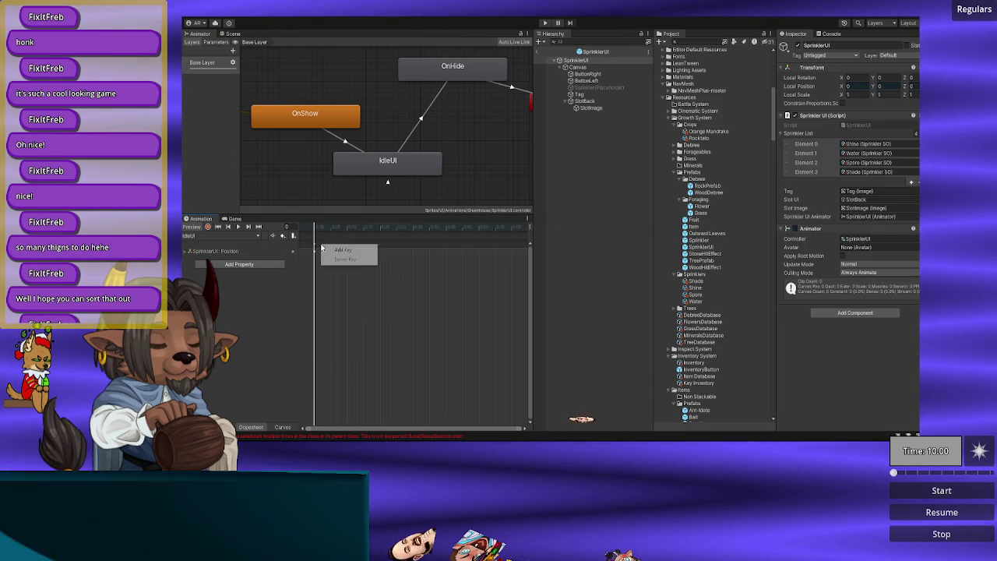
left_click(329, 250)
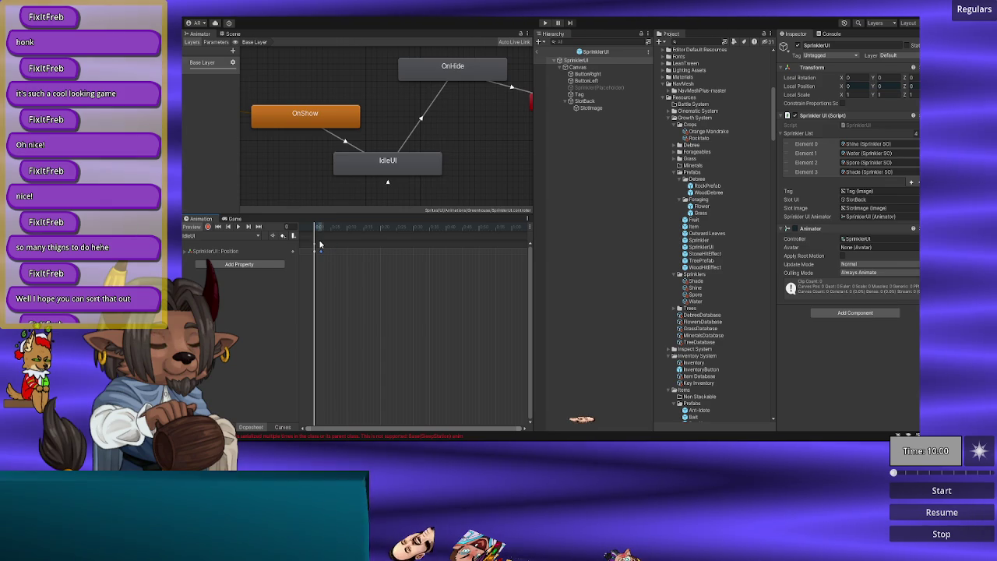
left_click(319, 247)
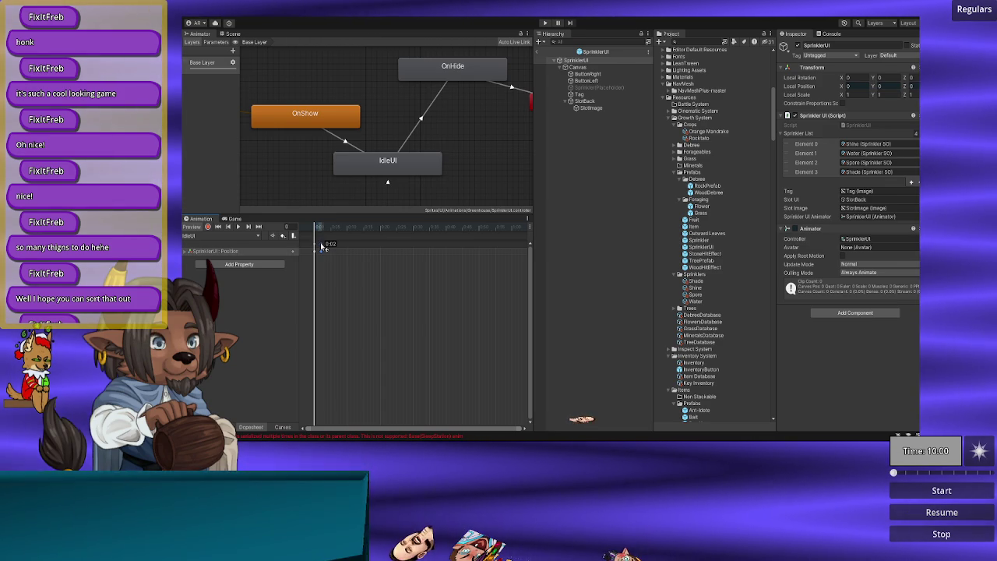
Step: Shorten the OnShow→IdleUI and IdleUI→OnHide blend durations, then show the SprinklerUI prefab in Scene view
left_click(348, 146)
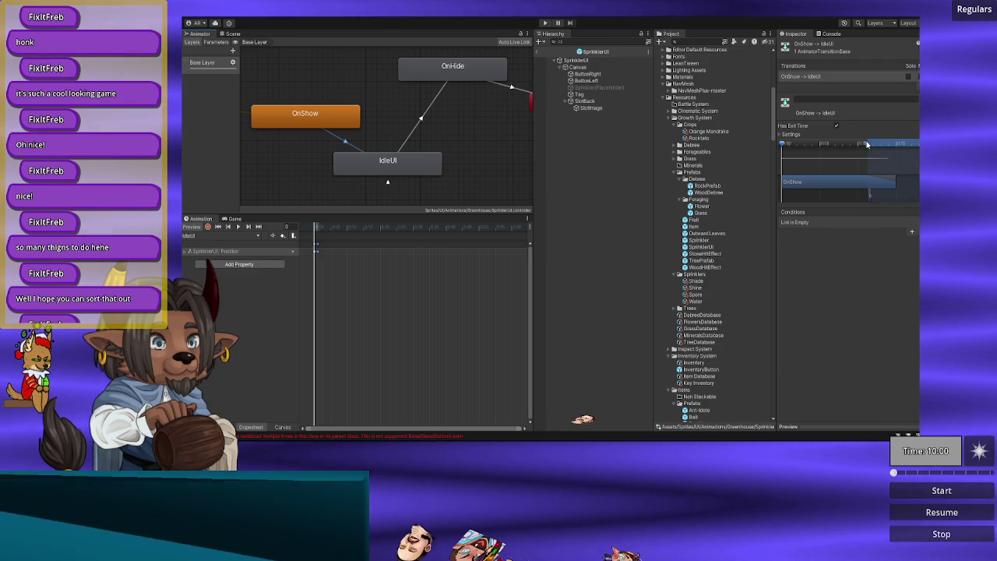
mouse_move(867, 144)
left_mouse_down()
mouse_move(895, 144)
mouse_move(836, 150)
mouse_move(917, 150)
mouse_move(876, 145)
mouse_move(907, 148)
mouse_move(895, 149)
left_mouse_up()
left_click_drag(860, 193, 896, 194)
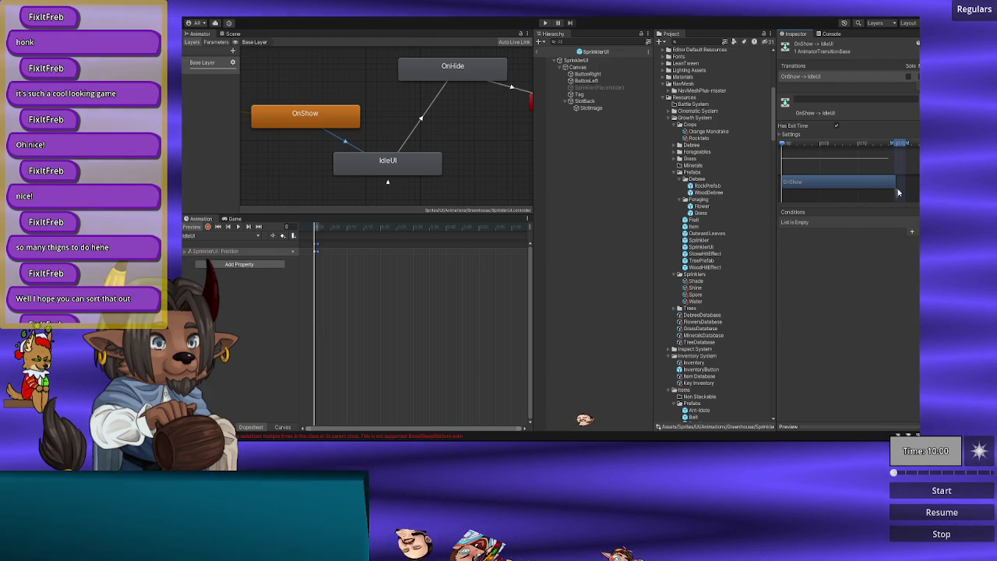
mouse_move(896, 143)
left_mouse_down()
mouse_move(880, 150)
mouse_move(861, 191)
mouse_move(904, 183)
mouse_move(875, 169)
left_mouse_up()
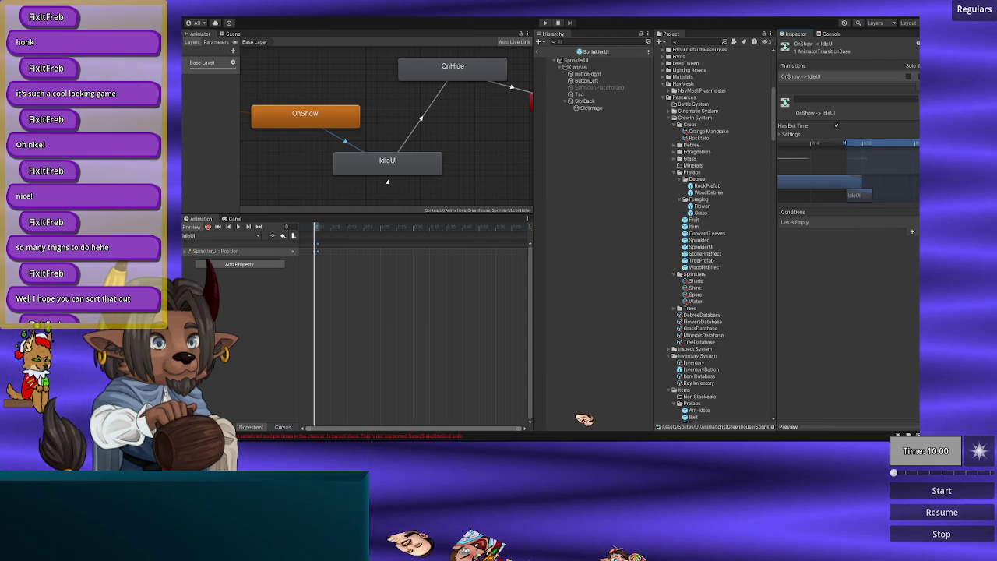
left_click_drag(917, 145, 859, 155)
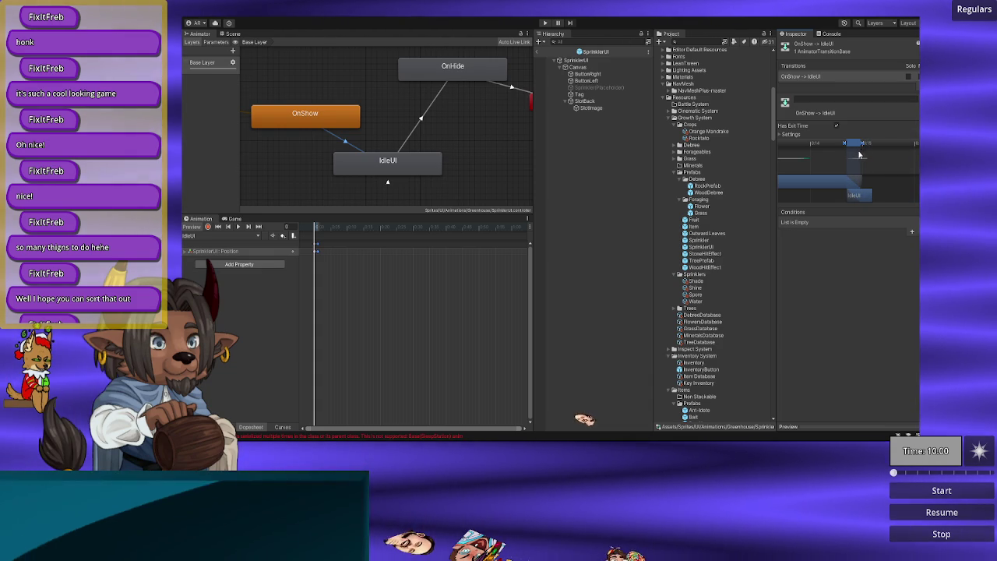
left_click(423, 131)
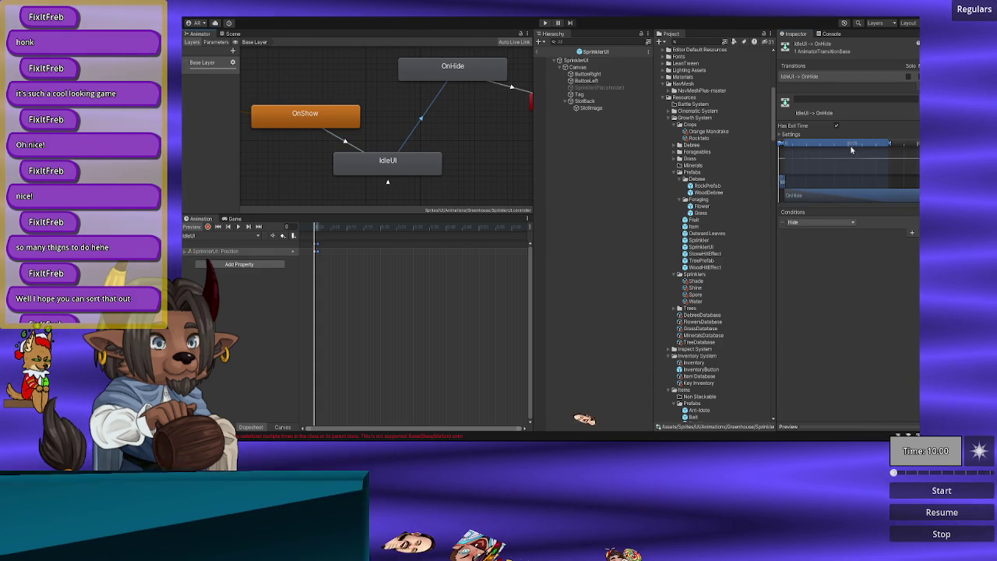
left_click_drag(890, 145, 790, 159)
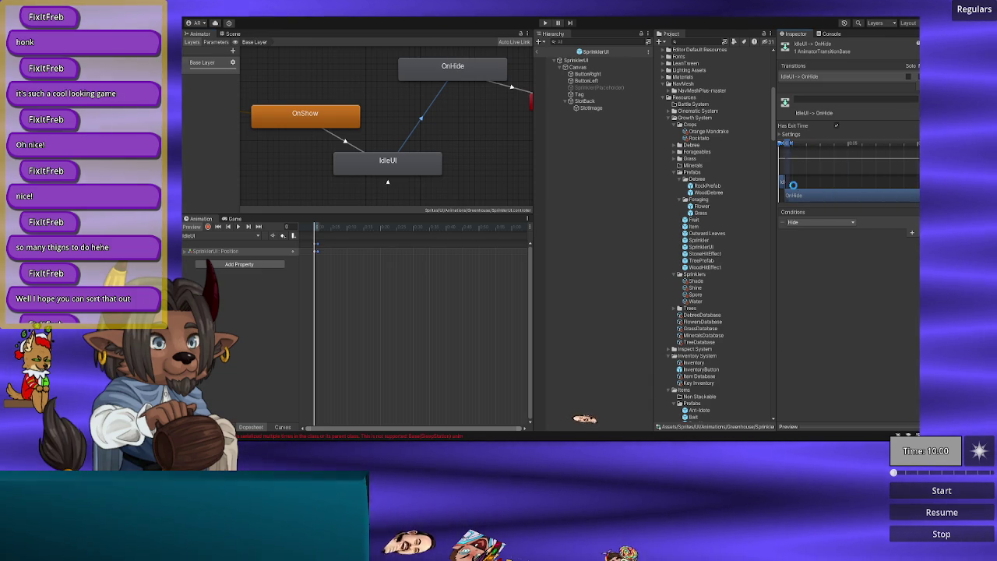
left_click(230, 35)
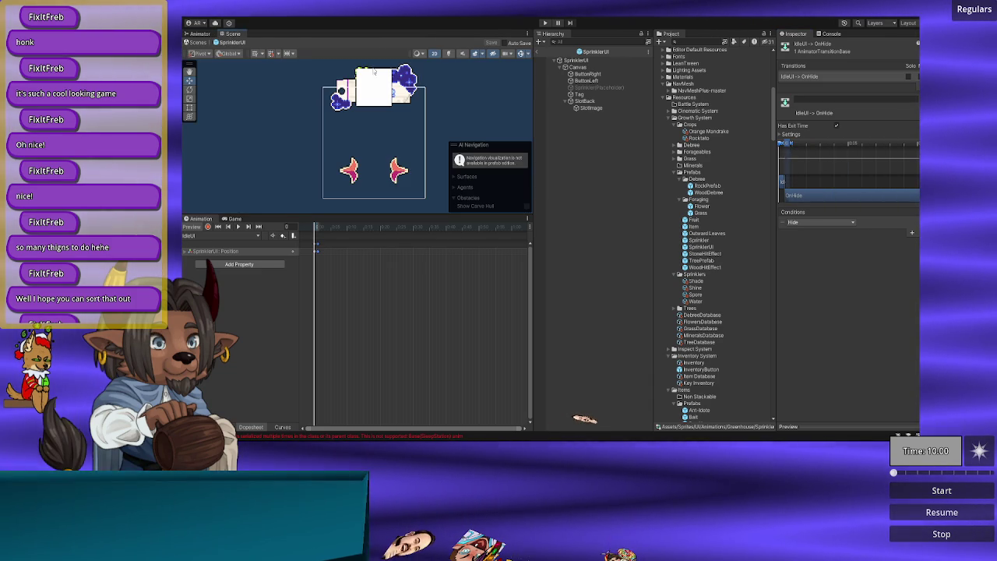